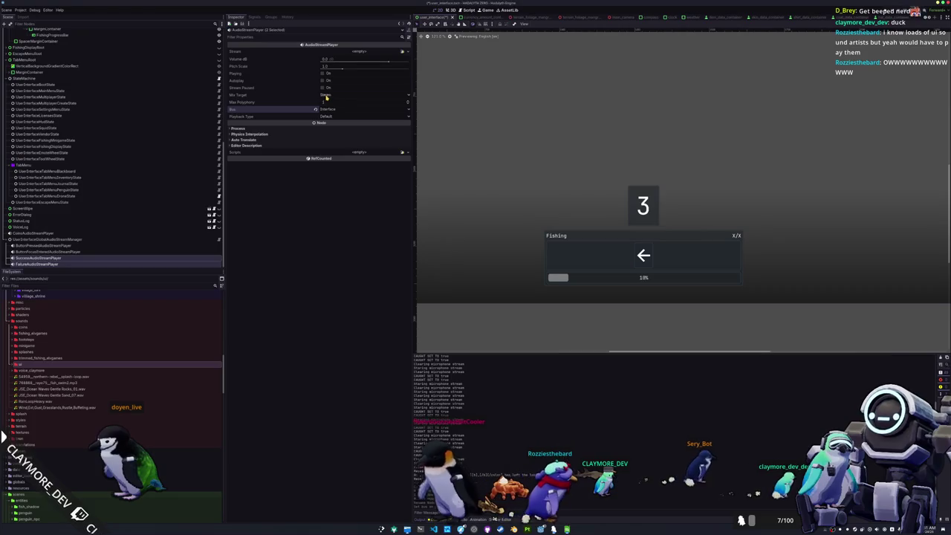
# Route the UI audio players to the Effects bus and save the scene
pyautogui.click(327, 109)
pyautogui.click(327, 123)
pyautogui.hotkey('ctrl', 's')
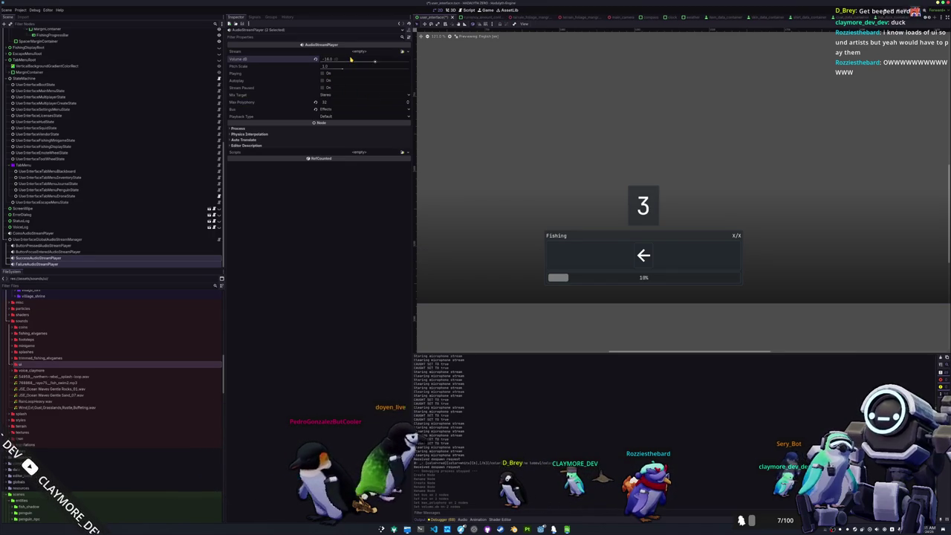
# Return the players to the Interface bus and list SuccessAudioStreamPlayer's stream types
pyautogui.click(327, 109)
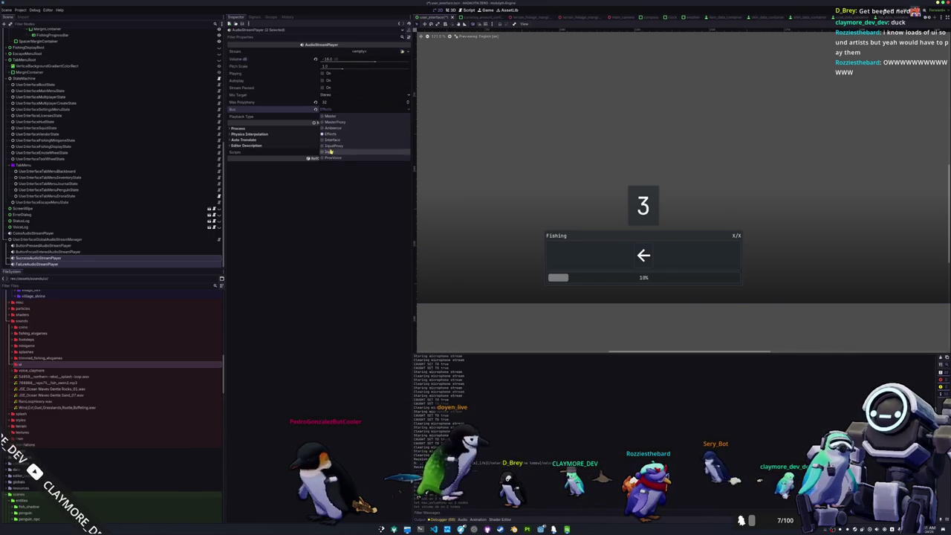
pyautogui.click(334, 140)
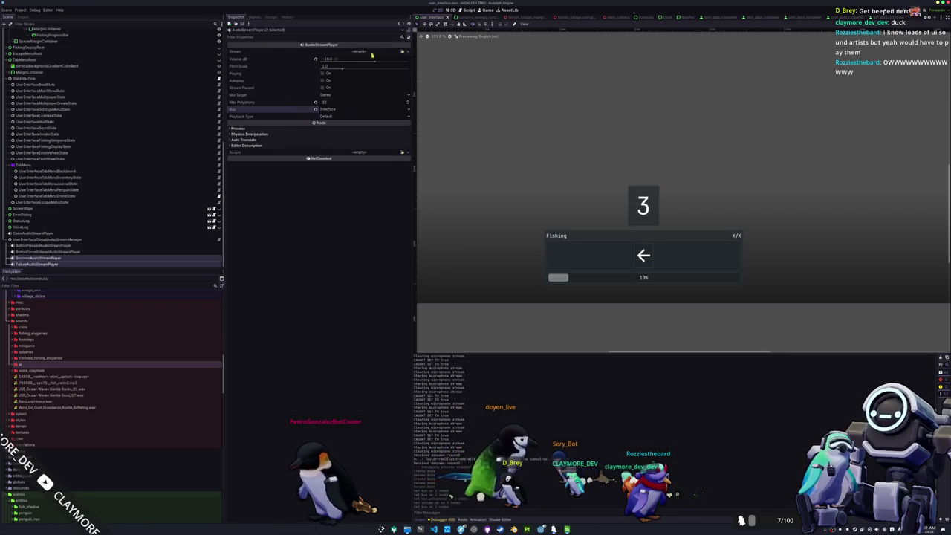
pyautogui.click(97, 259)
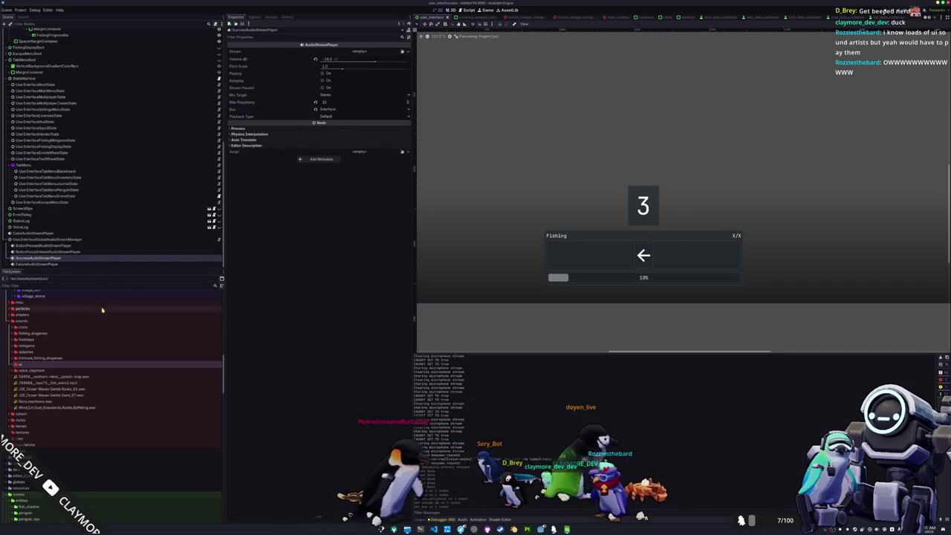
pyautogui.click(406, 52)
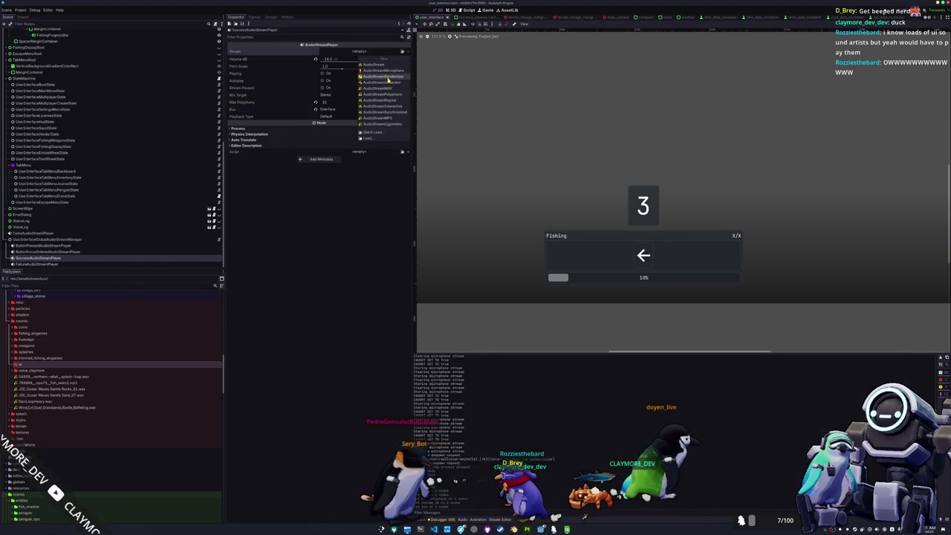
# Make SuccessAudioStreamPlayer's stream a Randomizer with one Confirm Notification 21.wav element
pyautogui.click(389, 79)
pyautogui.click(342, 81)
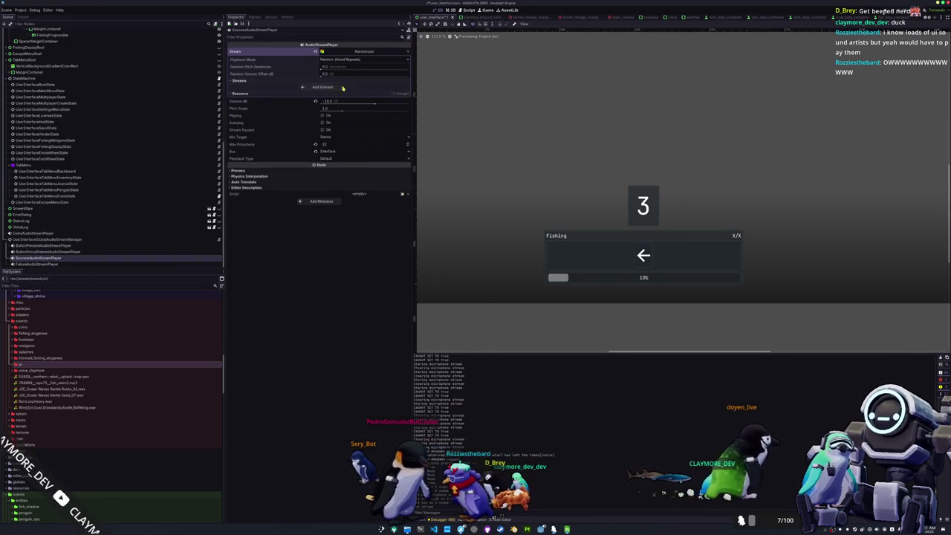
pyautogui.click(336, 92)
pyautogui.click(395, 89)
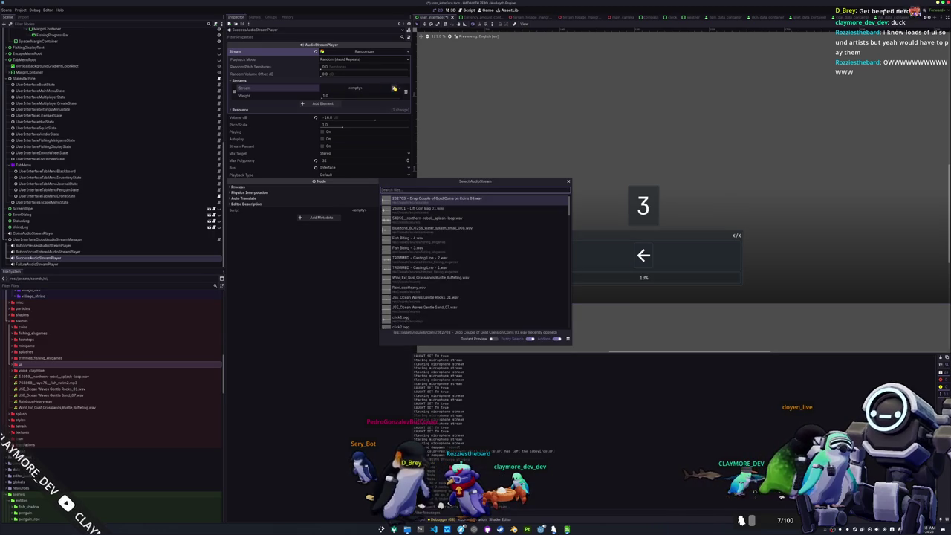
pyautogui.press('Escape')
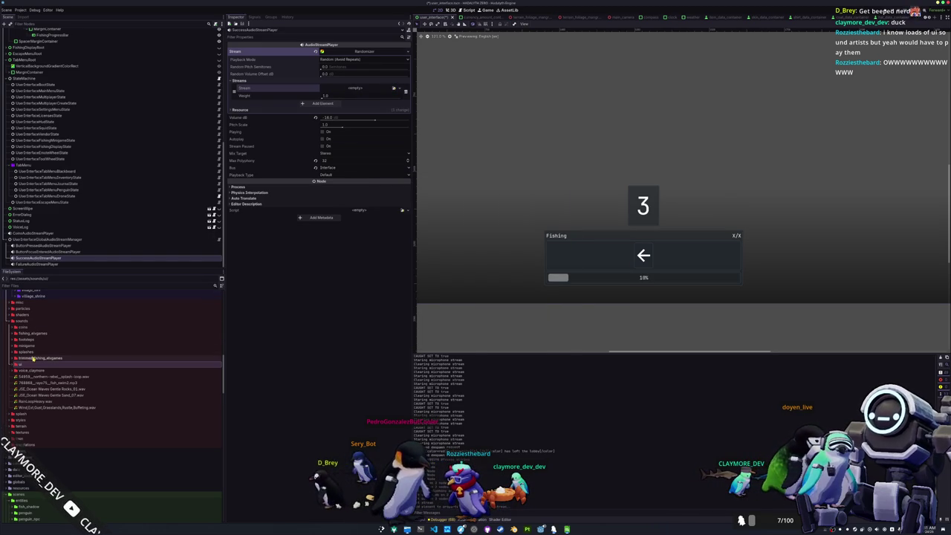
pyautogui.doubleClick(29, 346)
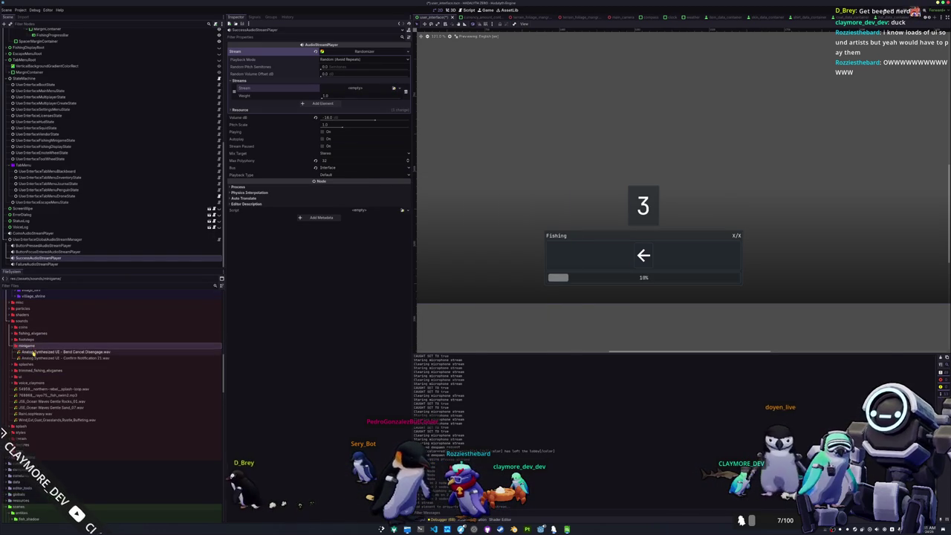
pyautogui.click(32, 354)
pyautogui.moveTo(33, 357)
pyautogui.mouseDown()
pyautogui.moveTo(82, 348)
pyautogui.moveTo(334, 78)
pyautogui.moveTo(342, 88)
pyautogui.mouseUp()
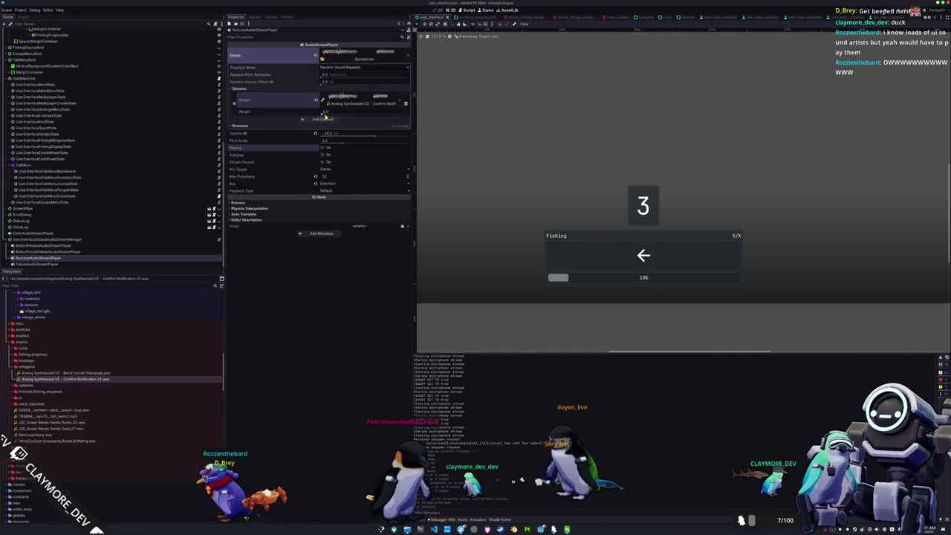
pyautogui.click(333, 134)
# Tune the success sound's volume through -20, -25 and -30 down to -32 dB
pyautogui.write('-20')
pyautogui.press('Return')
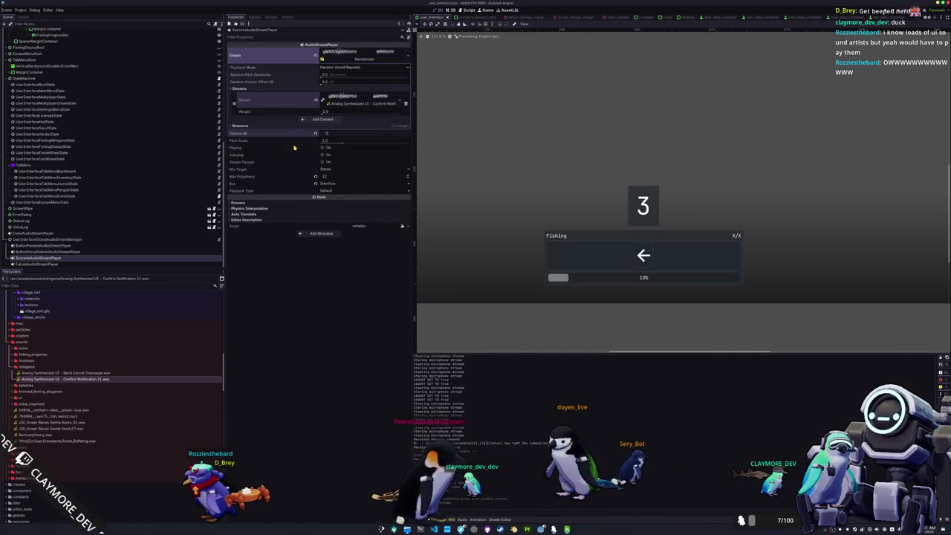
pyautogui.click(333, 135)
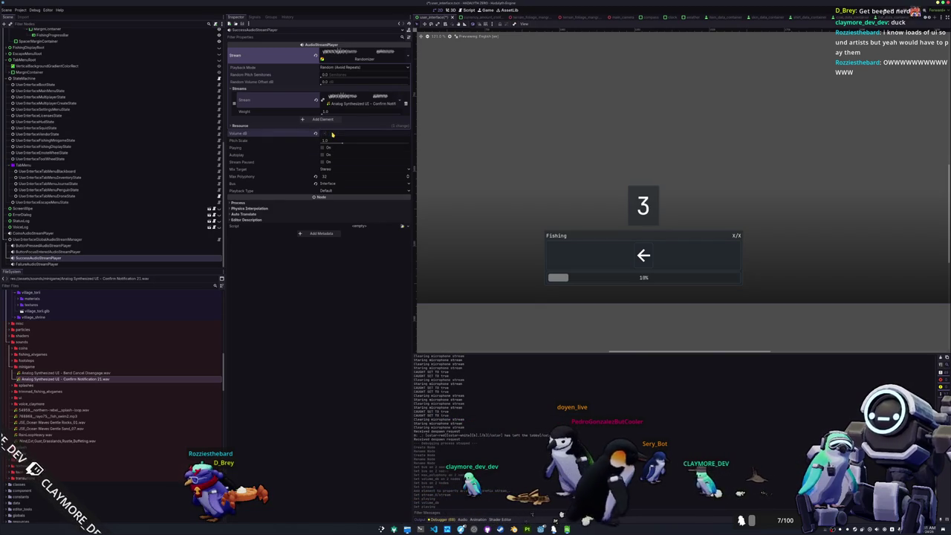
pyautogui.write('-25')
pyautogui.press('Return')
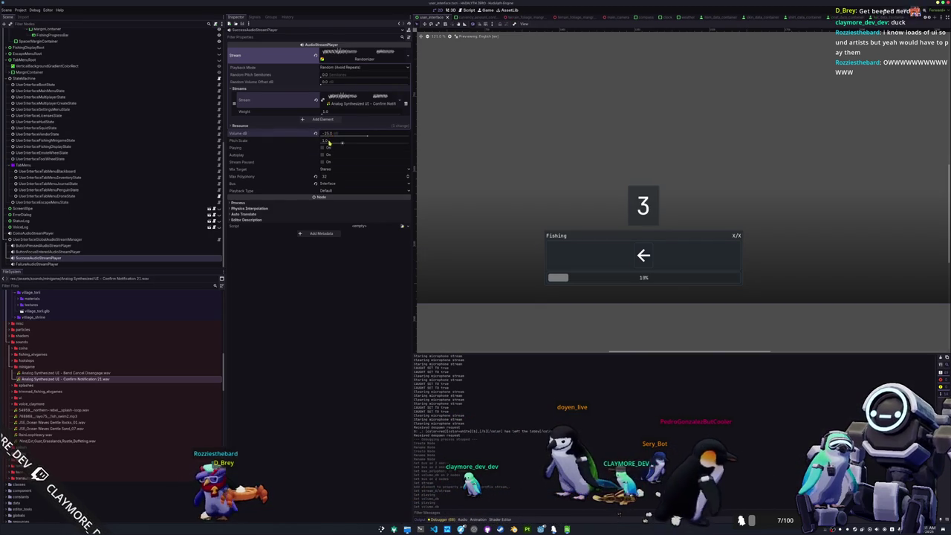
pyautogui.click(332, 134)
pyautogui.write('-30')
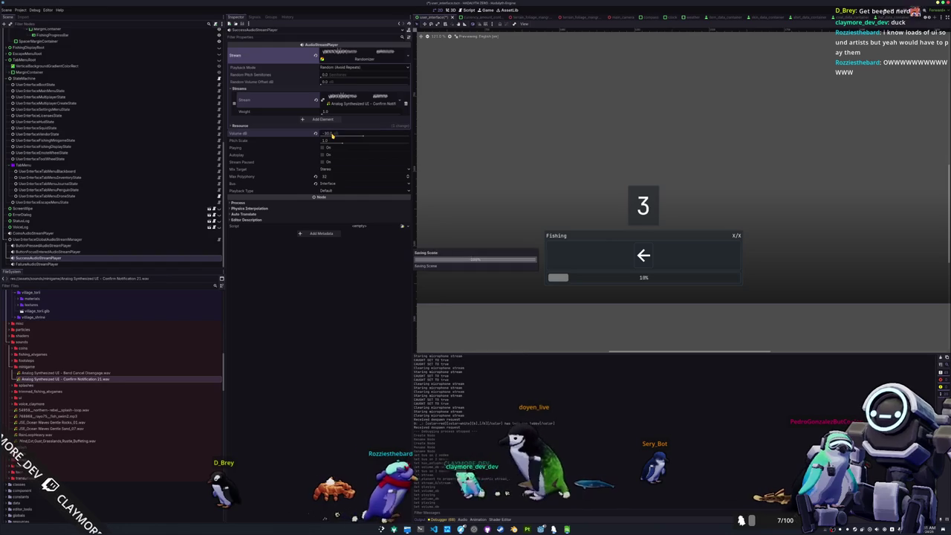
pyautogui.press('Return')
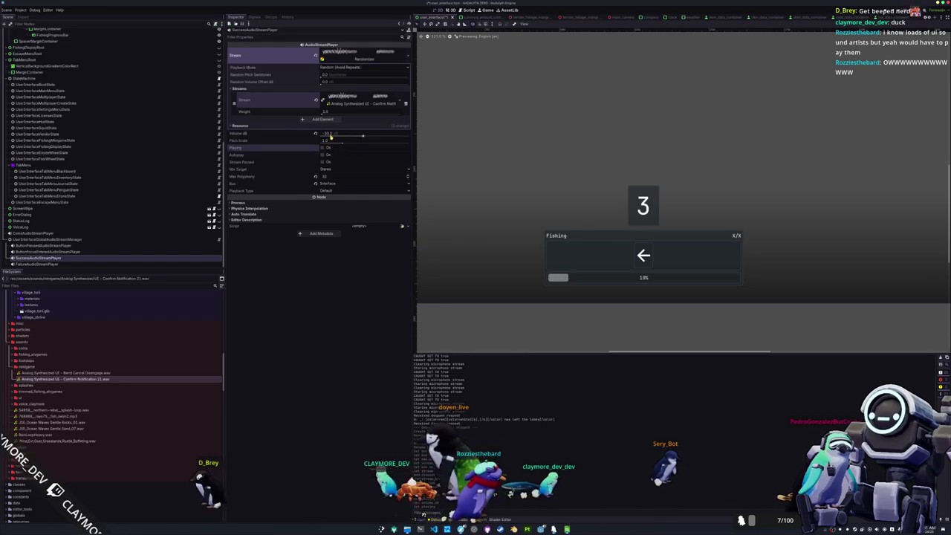
pyautogui.click(332, 134)
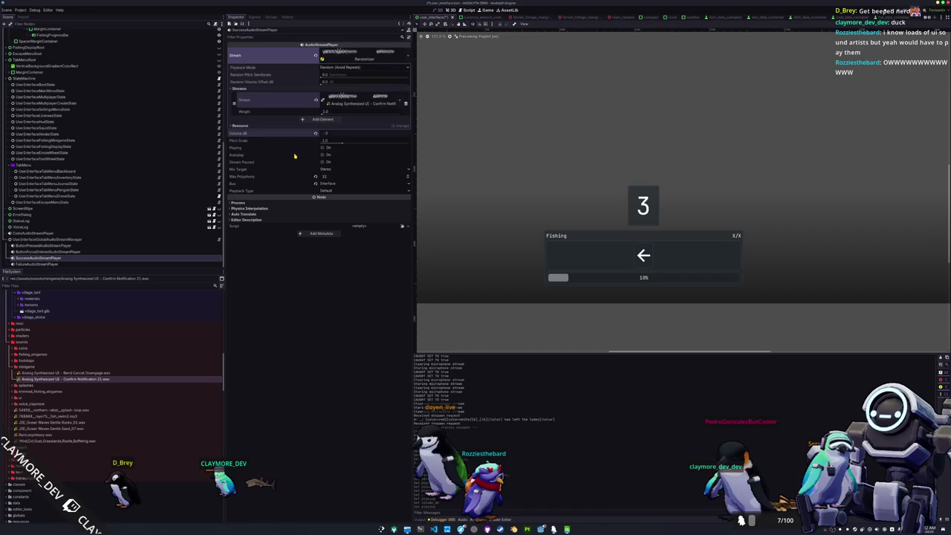
# Preview the success sound, save the scene, and select FailureAudioStreamPlayer
pyautogui.click(325, 148)
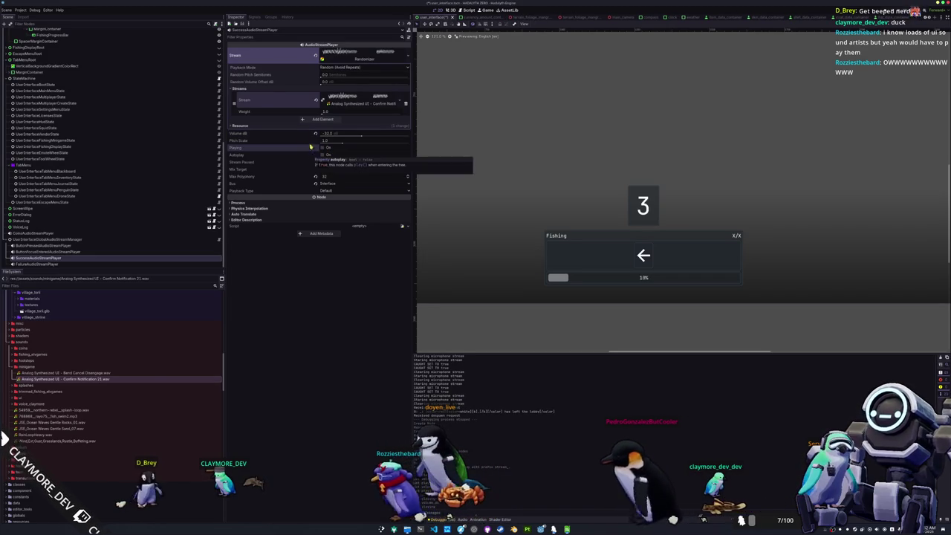
pyautogui.hotkey('ctrl', 's')
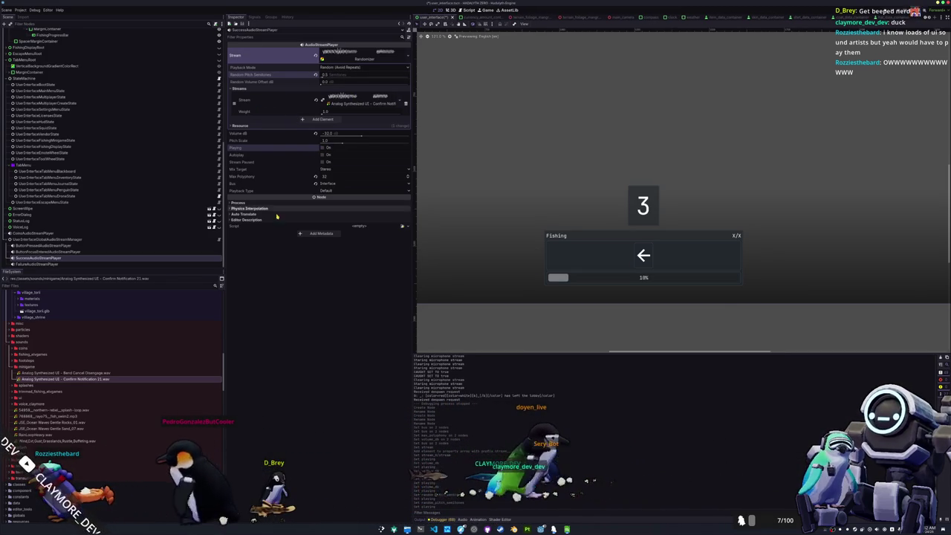
pyautogui.click(159, 264)
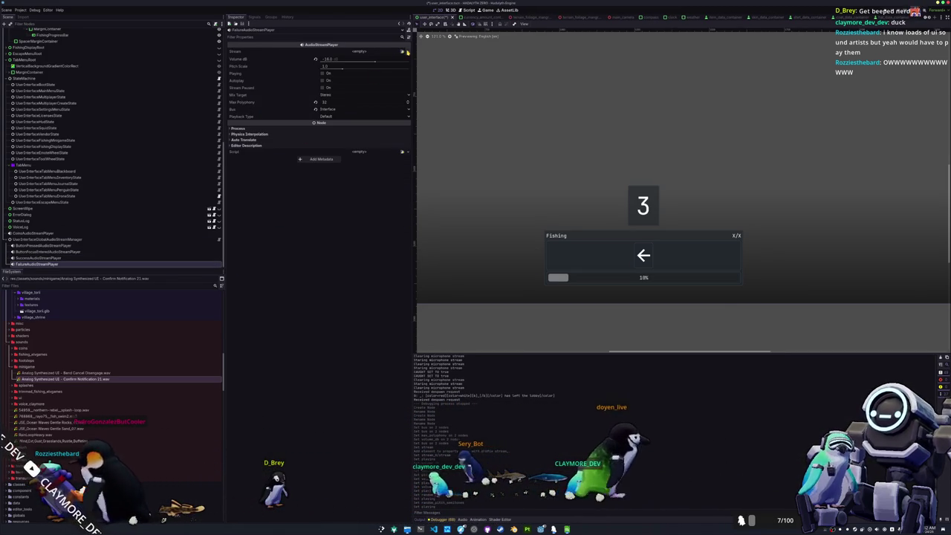
# Give FailureAudioStreamPlayer a Randomizer stream holding Band Cancel Disengage.wav
pyautogui.click(408, 52)
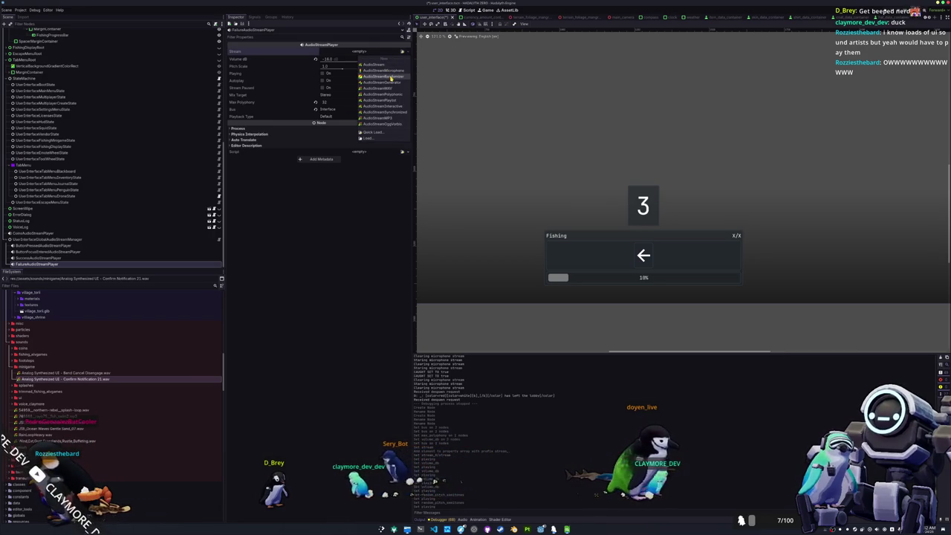
pyautogui.click(391, 77)
pyautogui.click(363, 90)
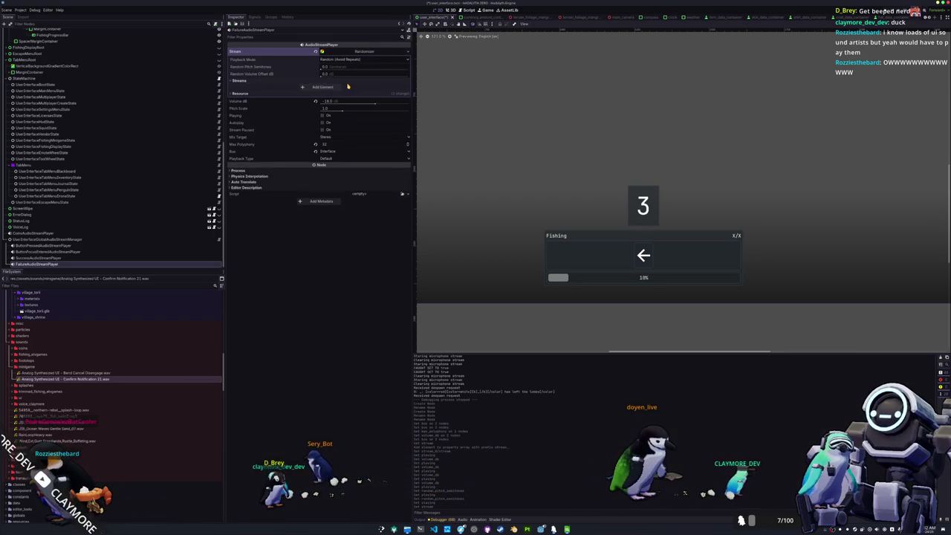
pyautogui.moveTo(66, 372)
pyautogui.mouseDown()
pyautogui.moveTo(339, 78)
pyautogui.moveTo(340, 89)
pyautogui.mouseUp()
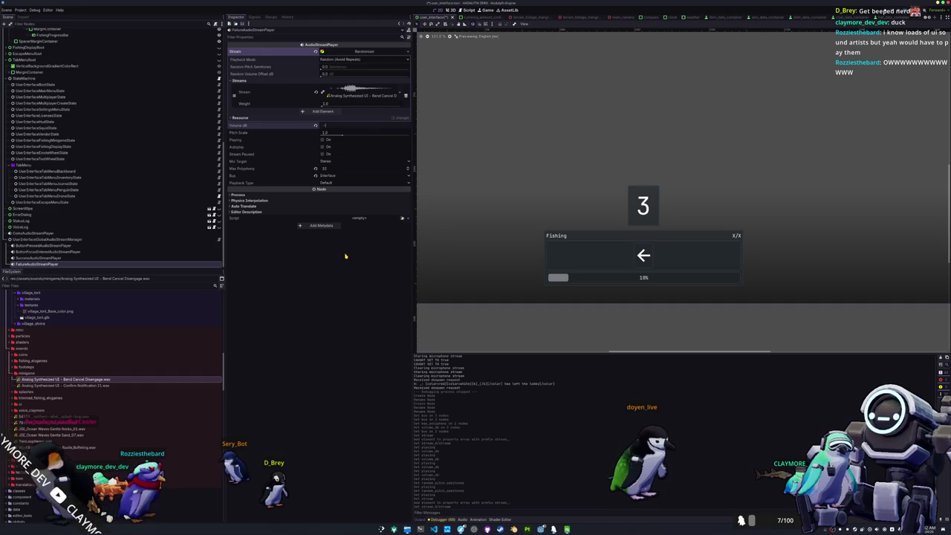
# Set the failure sound's volume to -32 dB and preview it and its waveform
pyautogui.write('2')
pyautogui.press('Return')
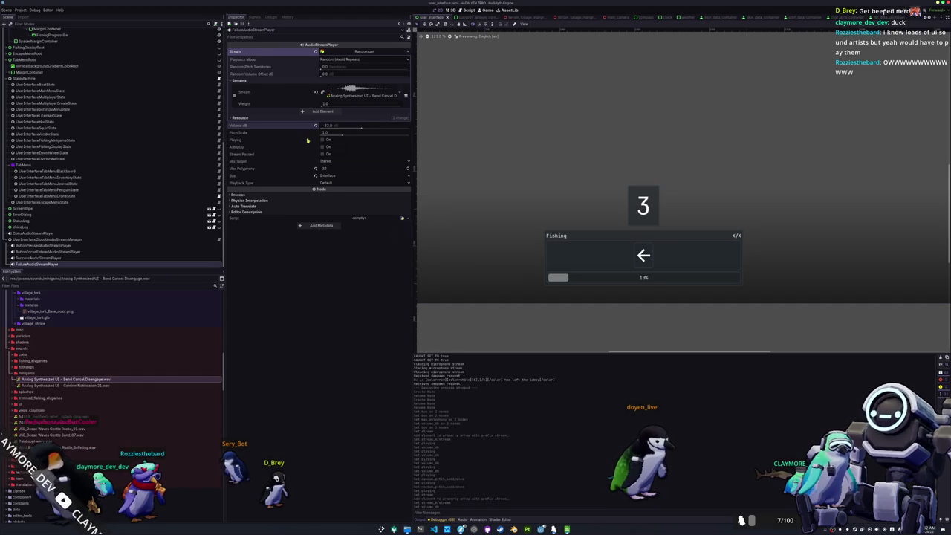
pyautogui.click(322, 140)
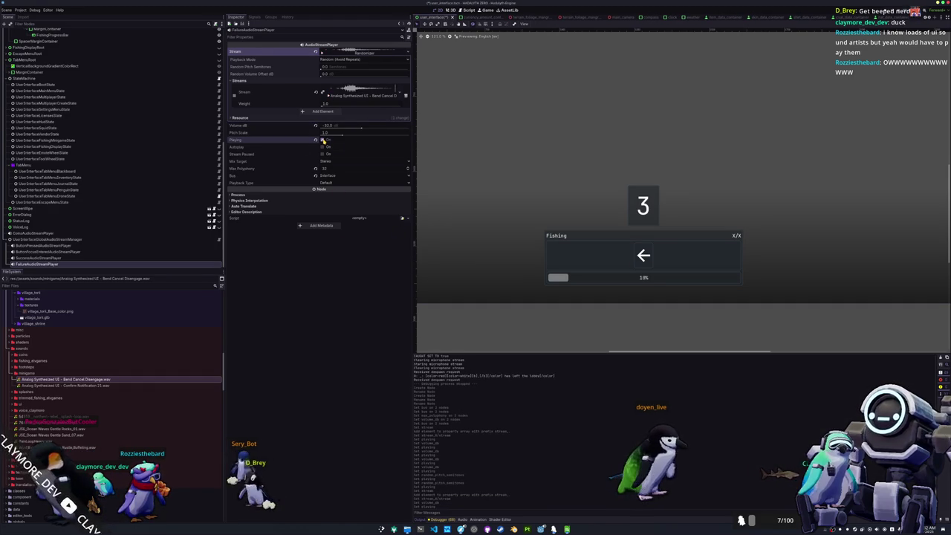
pyautogui.click(354, 95)
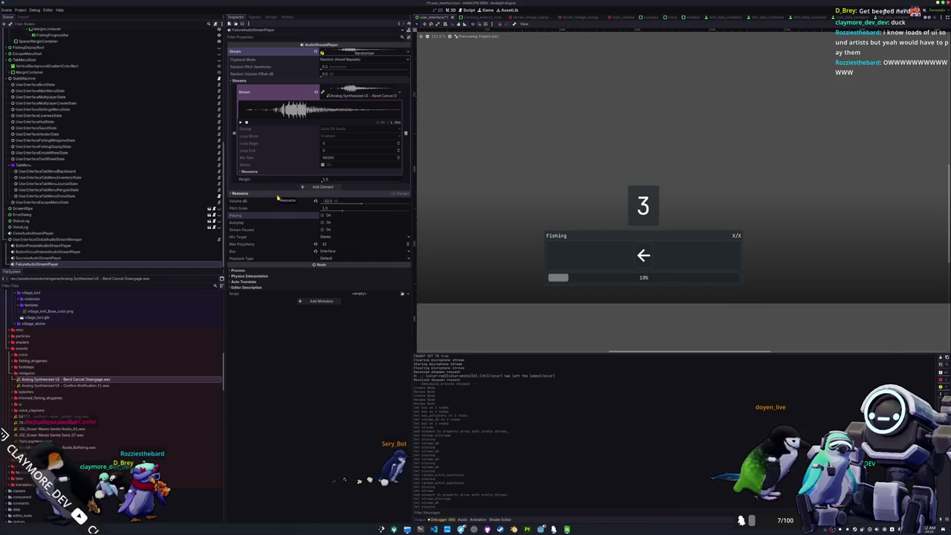
pyautogui.click(354, 95)
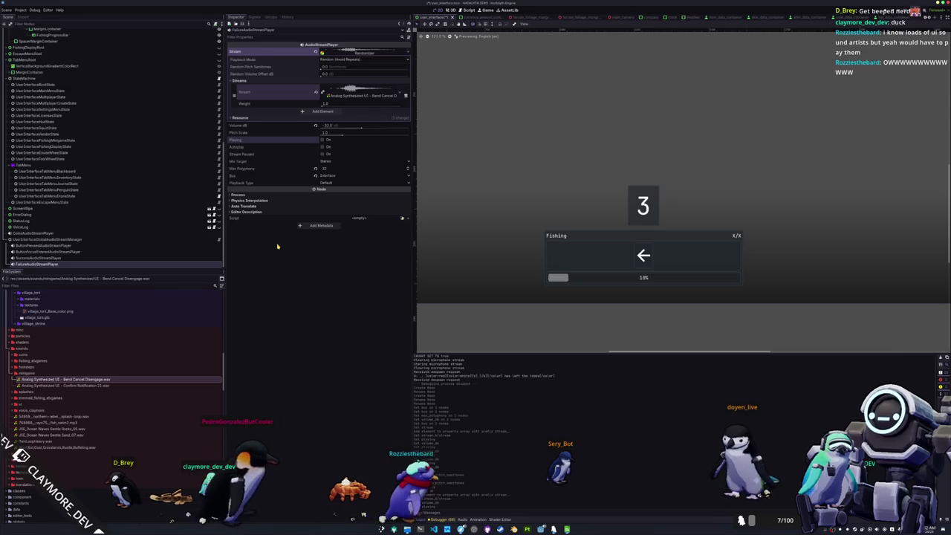
pyautogui.press('super')
# Launch Tenacity and browse an Open dialog into Documents > project > godot assets
pyautogui.write('tena')
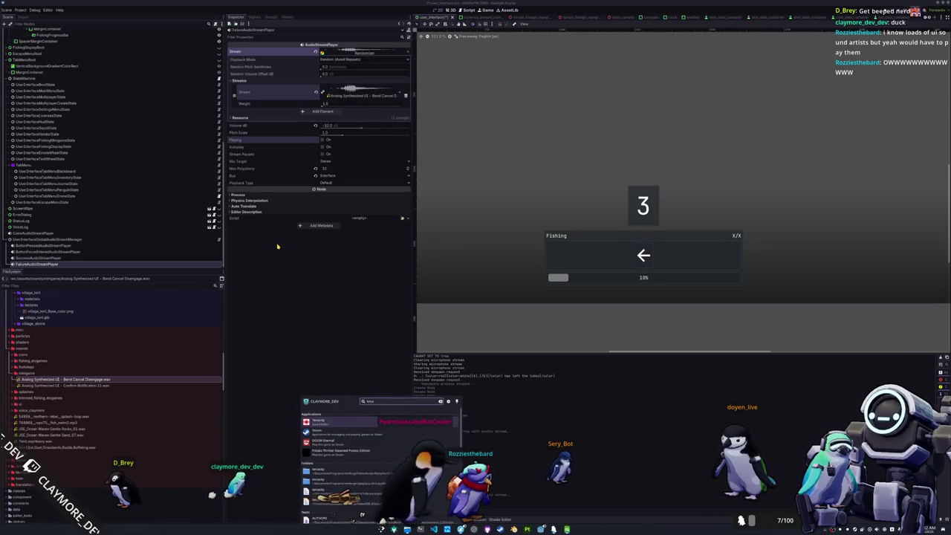
pyautogui.press('Return')
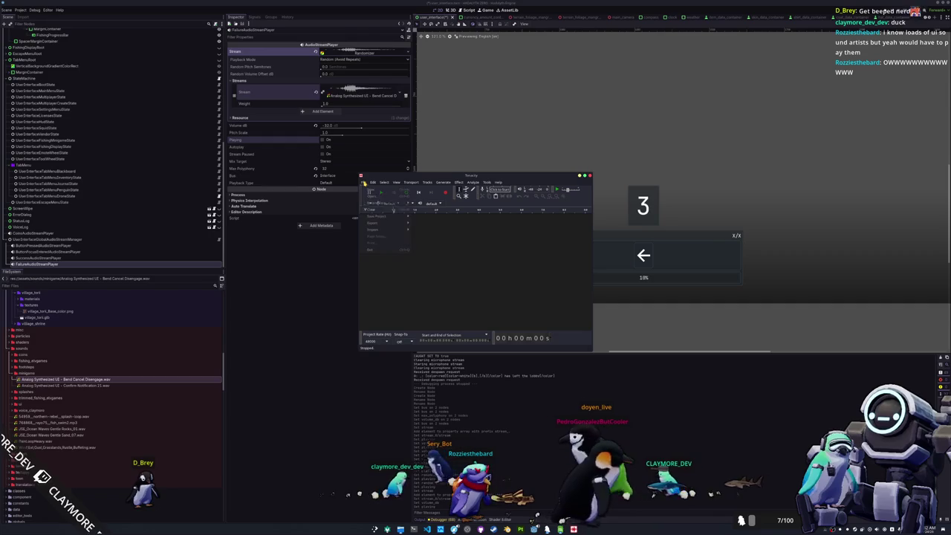
pyautogui.click(366, 182)
pyautogui.click(389, 195)
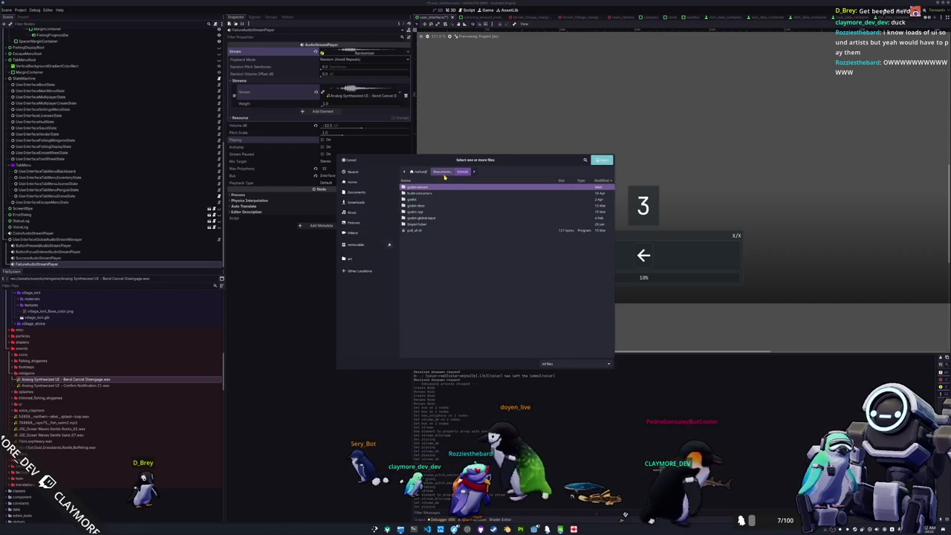
pyautogui.click(361, 192)
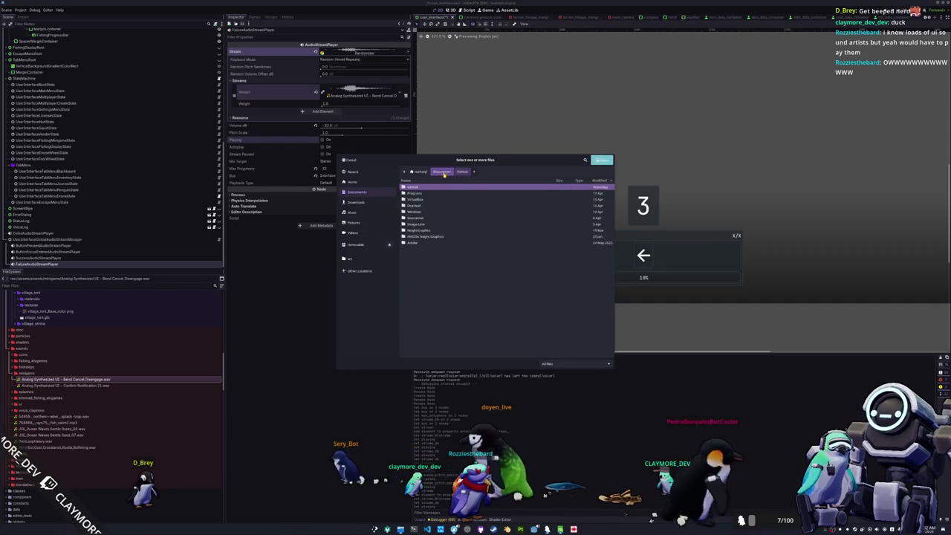
pyautogui.doubleClick(413, 218)
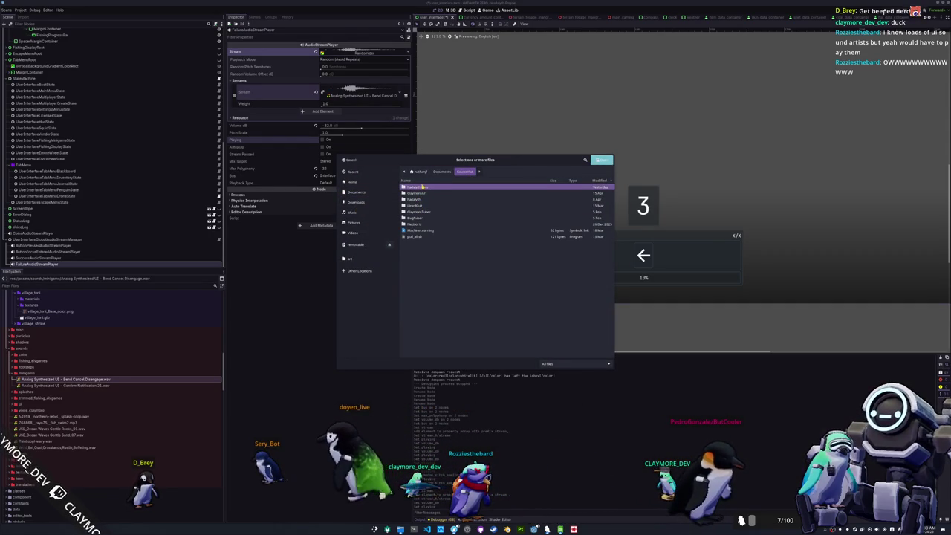
pyautogui.doubleClick(422, 187)
pyautogui.doubleClick(420, 187)
pyautogui.doubleClick(415, 187)
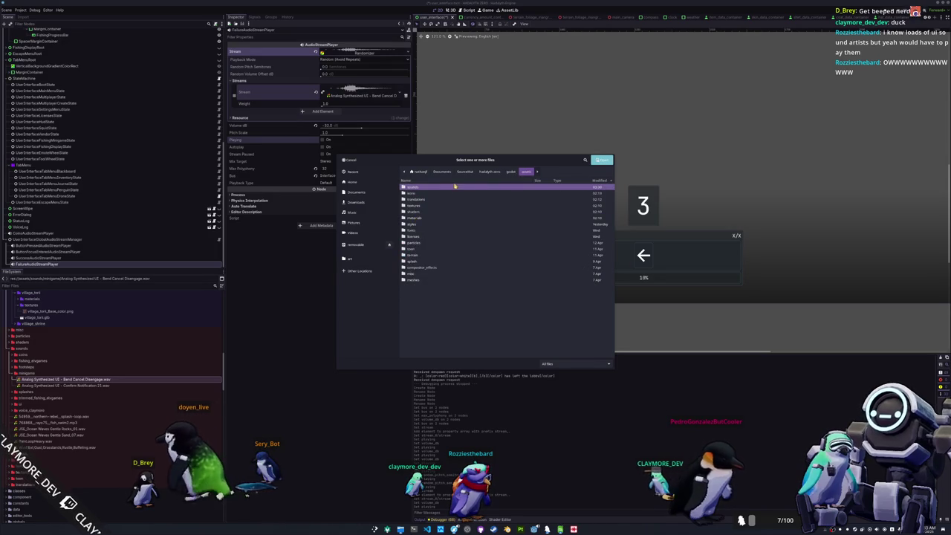
pyautogui.click(458, 182)
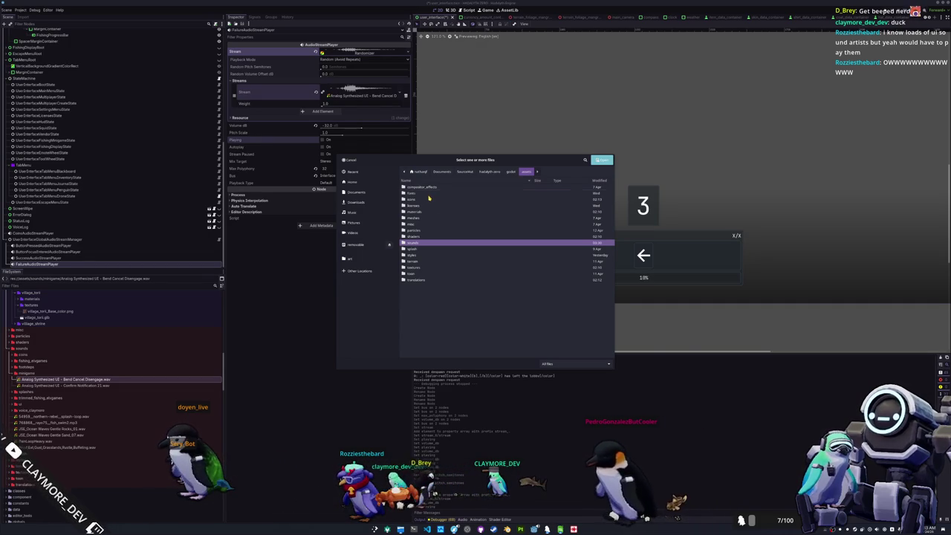
# Open Bend Cancel Disengage.wav from the sounds > minigame folder
pyautogui.click(429, 194)
pyautogui.click(428, 257)
pyautogui.click(429, 261)
pyautogui.click(430, 267)
pyautogui.click(429, 249)
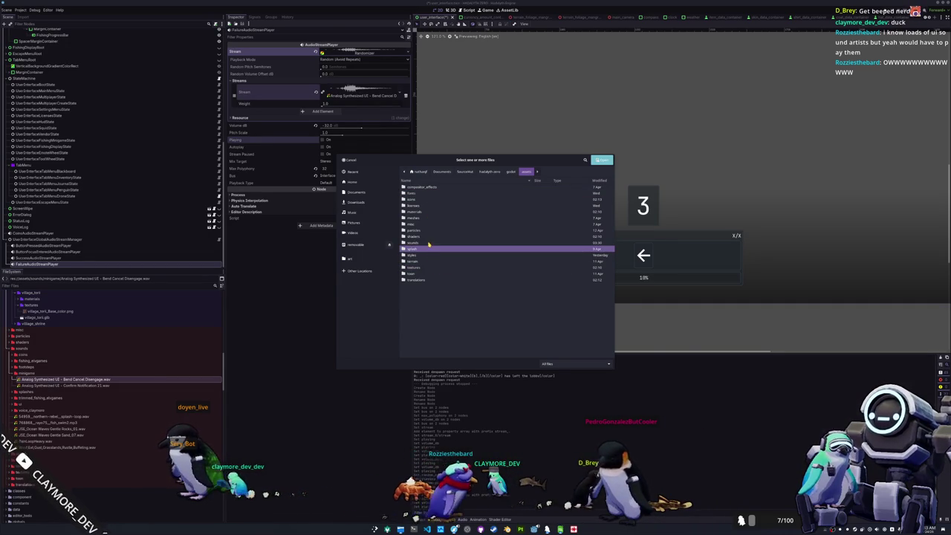
pyautogui.doubleClick(429, 243)
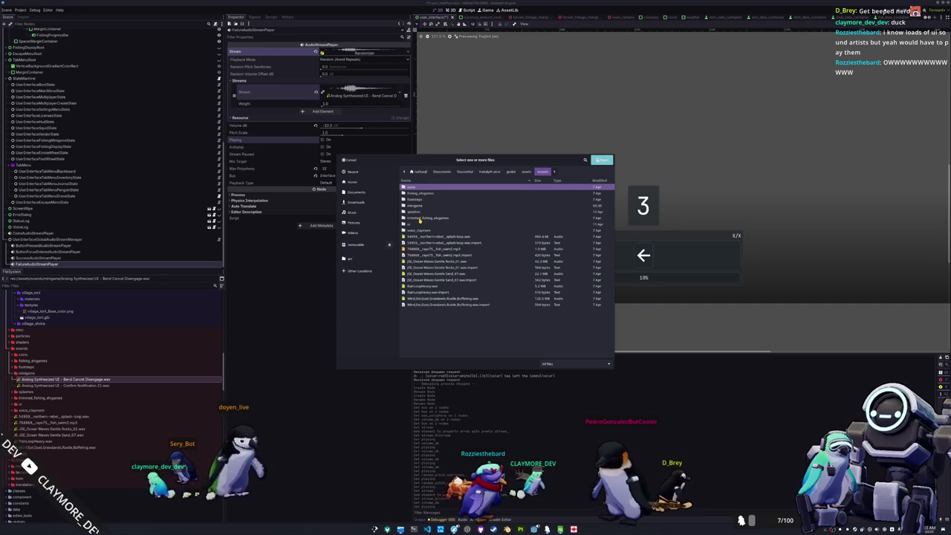
pyautogui.click(418, 212)
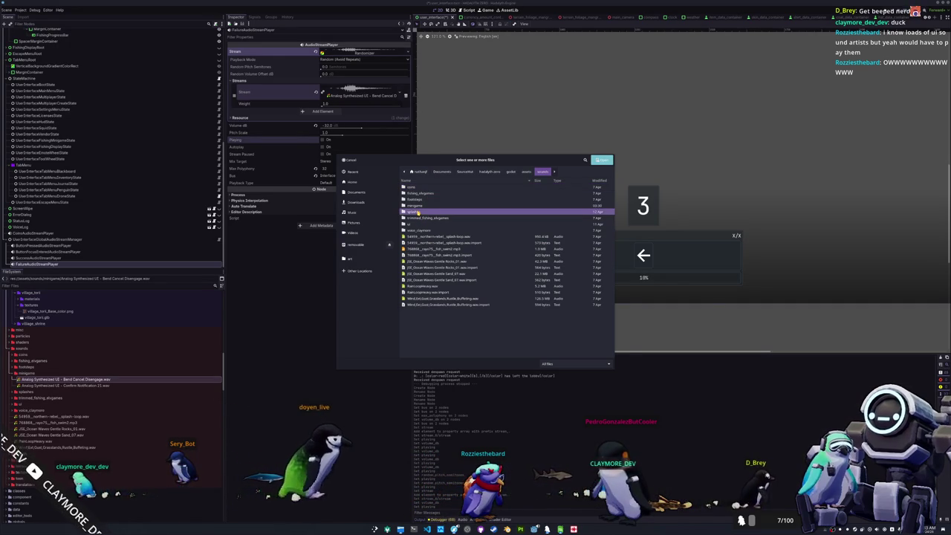
pyautogui.click(422, 207)
pyautogui.doubleClick(424, 207)
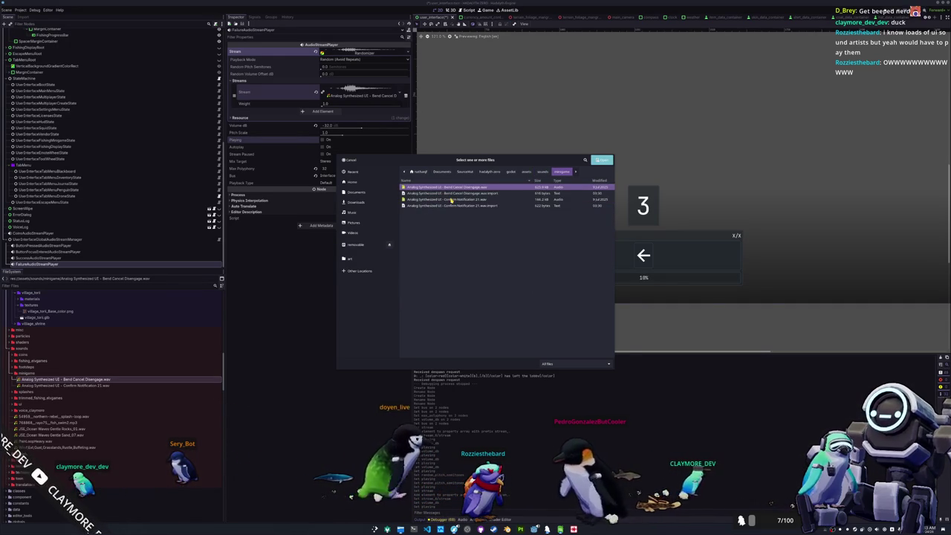
pyautogui.click(455, 199)
pyautogui.doubleClick(455, 188)
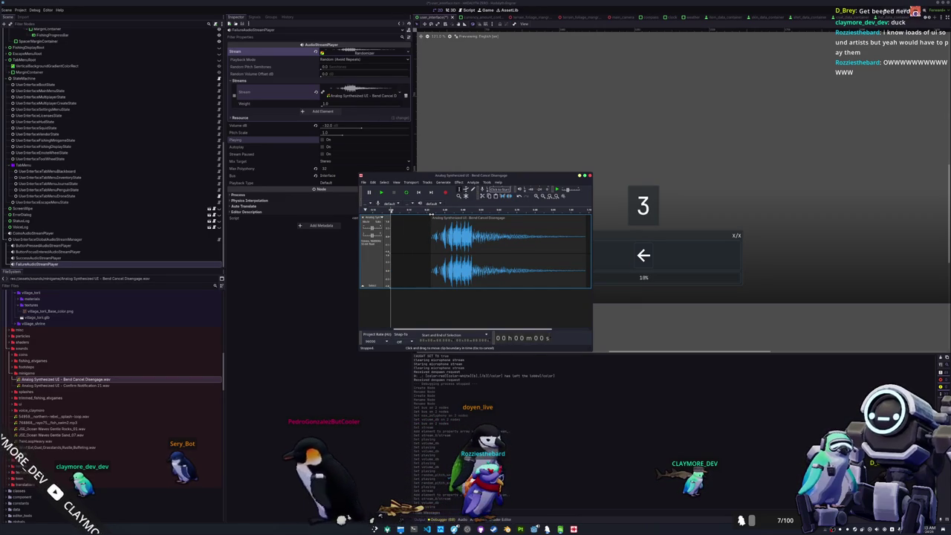
# Shift the Bend Cancel Disengage clip to start at 0 s, extend its end, and export as WAV
pyautogui.moveTo(445, 217); pyautogui.dragTo(407, 217)
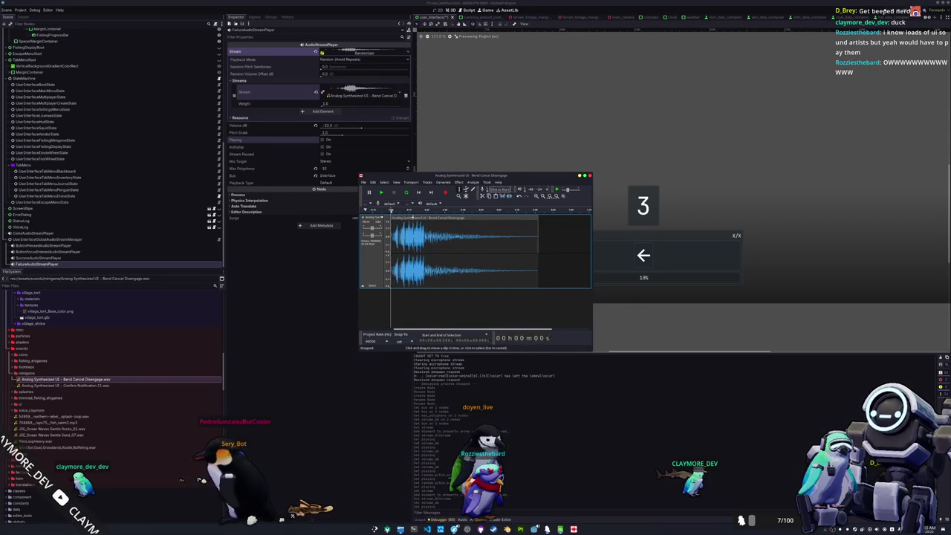
pyautogui.moveTo(520, 217)
pyautogui.mouseDown()
pyautogui.moveTo(555, 217)
pyautogui.moveTo(546, 217)
pyautogui.mouseUp()
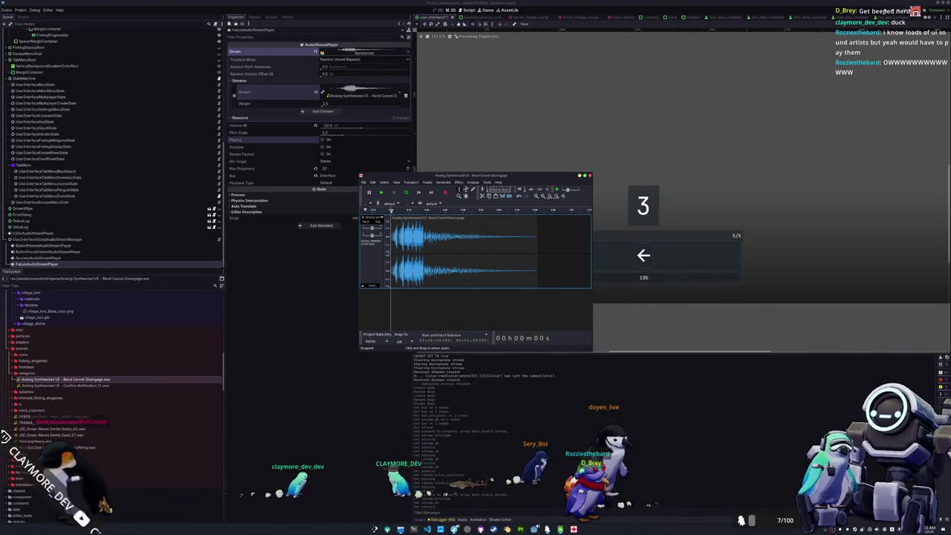
pyautogui.hotkey('ctrl', 'shift', 'e')
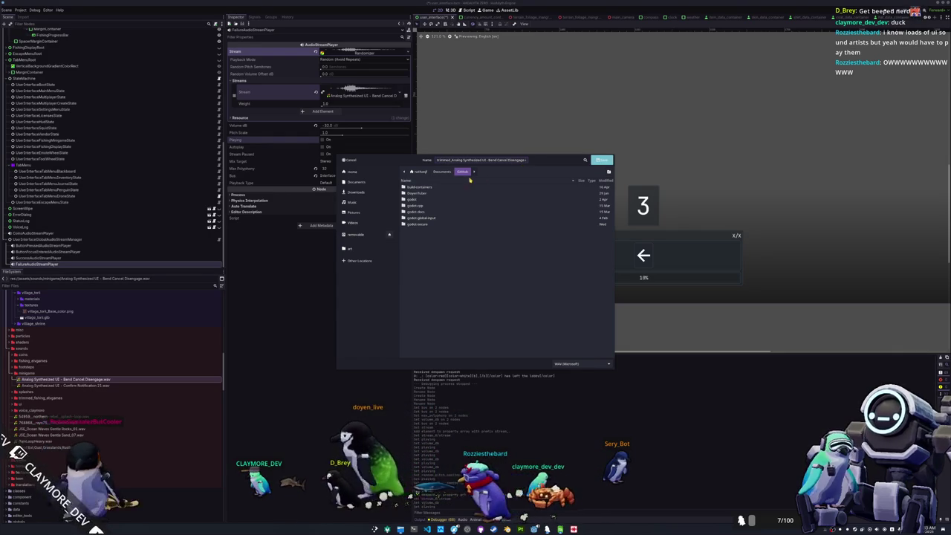
# Choose godot/assets/sounds/minigame as the export location
pyautogui.click(356, 182)
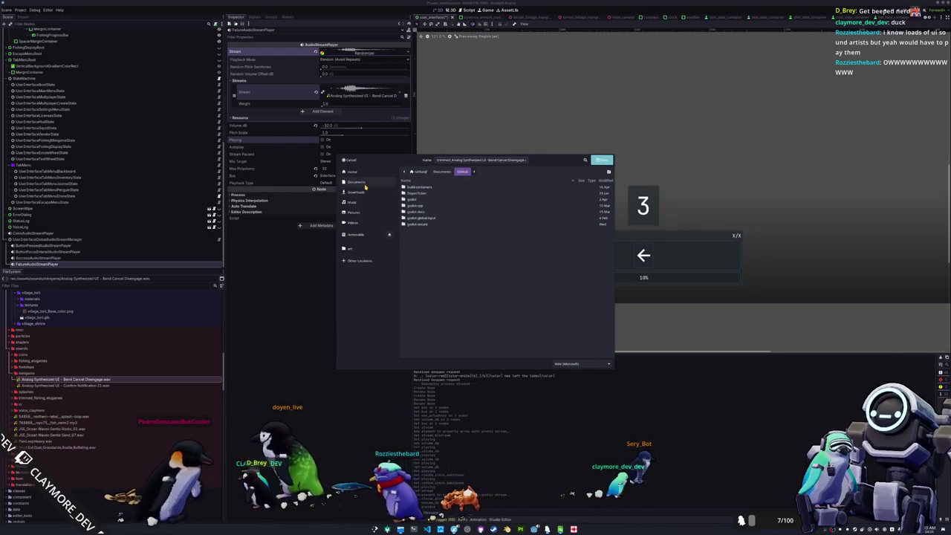
pyautogui.click(447, 192)
pyautogui.doubleClick(448, 192)
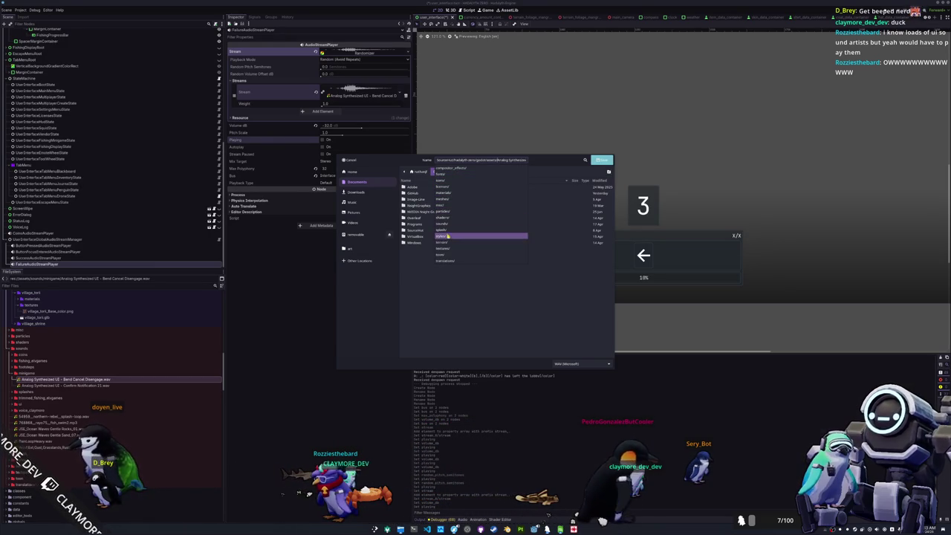
pyautogui.click(444, 224)
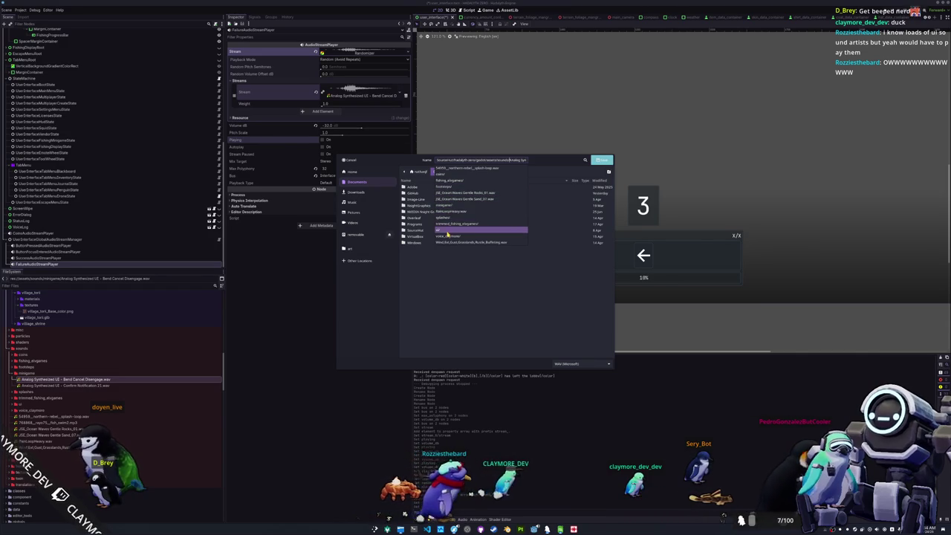
pyautogui.click(449, 206)
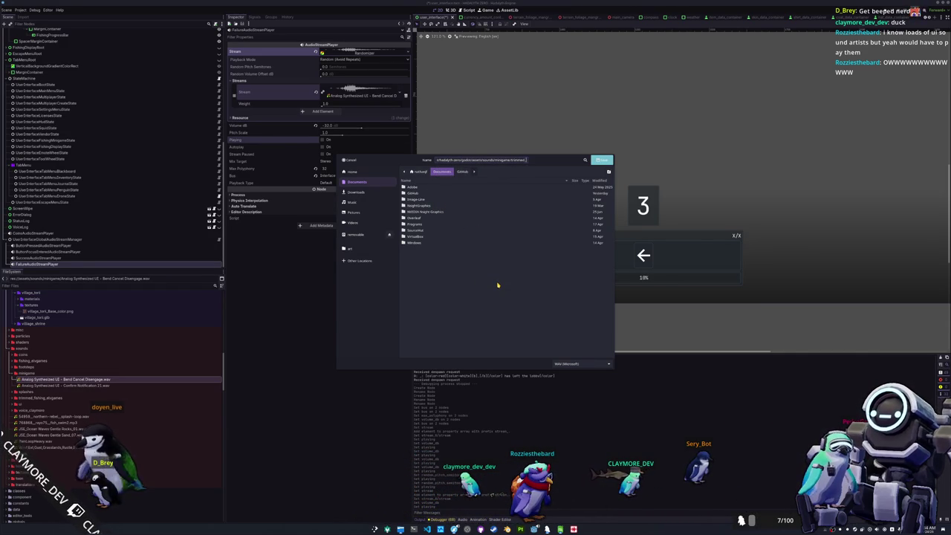
# Save as trimmed_Analog Synthesized UI - Bend Cancel Disengage.wav, accepting export options and metadata
pyautogui.write('_Analog Synthesized UI - Bend Cancel Disengage.wav')
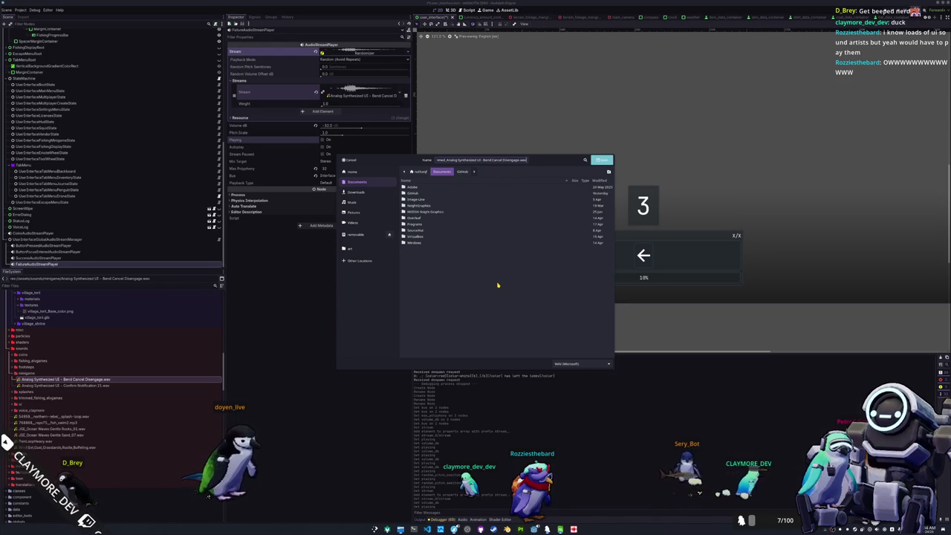
pyautogui.press('Return')
pyautogui.click(509, 286)
pyautogui.click(511, 323)
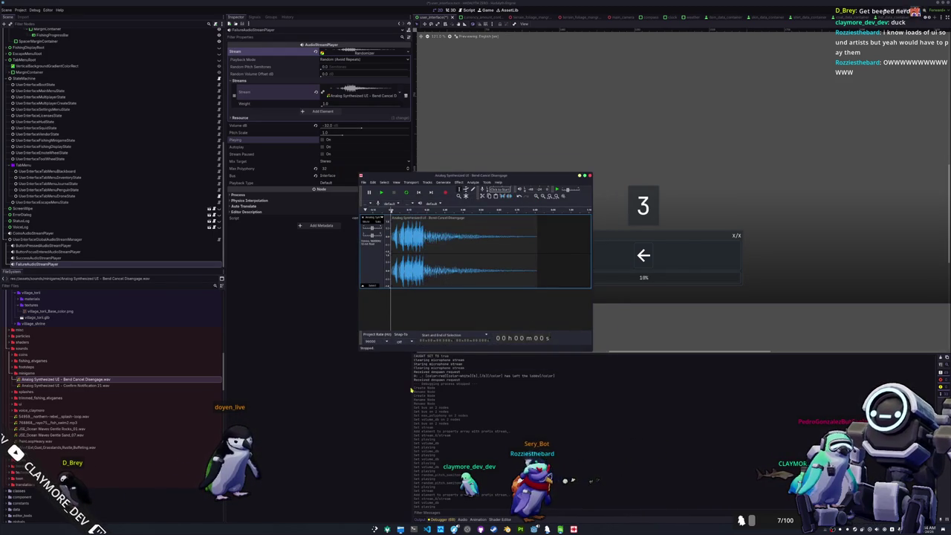
pyautogui.click(406, 95)
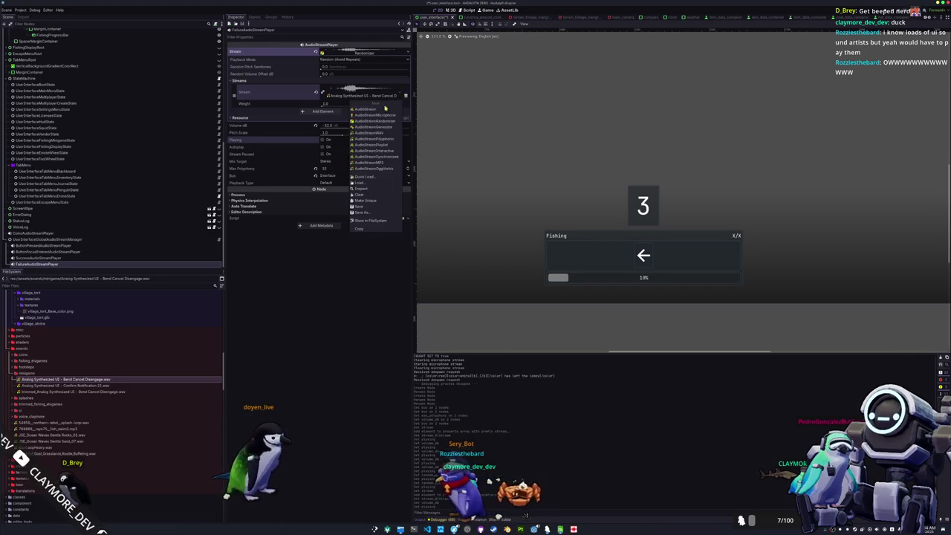
# Quick Load the trimmed Bend Cancel Disengage WAV into the failure player's stream
pyautogui.click(369, 179)
pyautogui.write('tr')
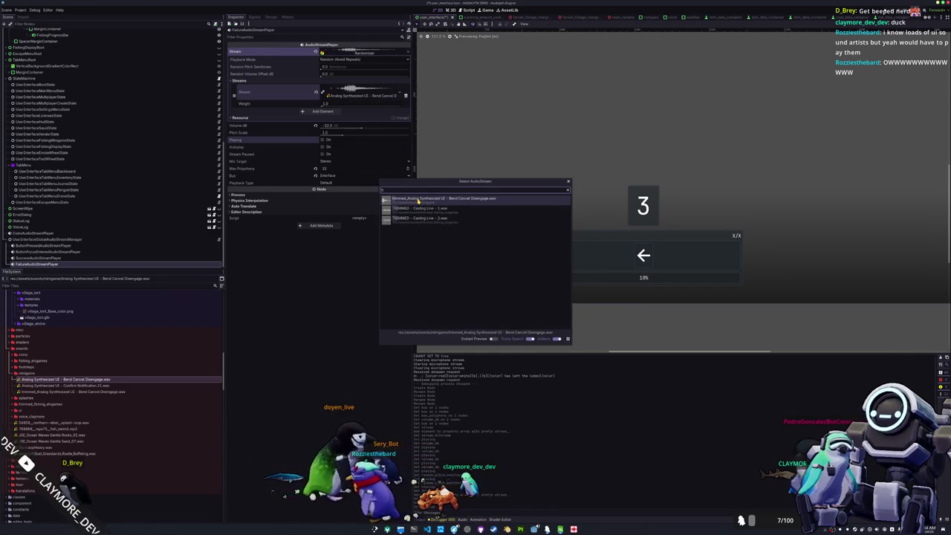
pyautogui.doubleClick(418, 199)
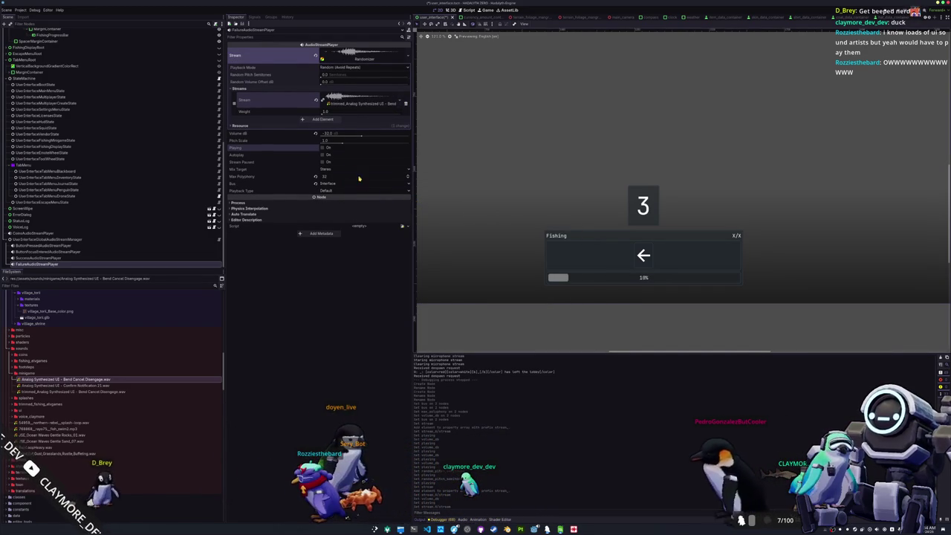
pyautogui.click(349, 101)
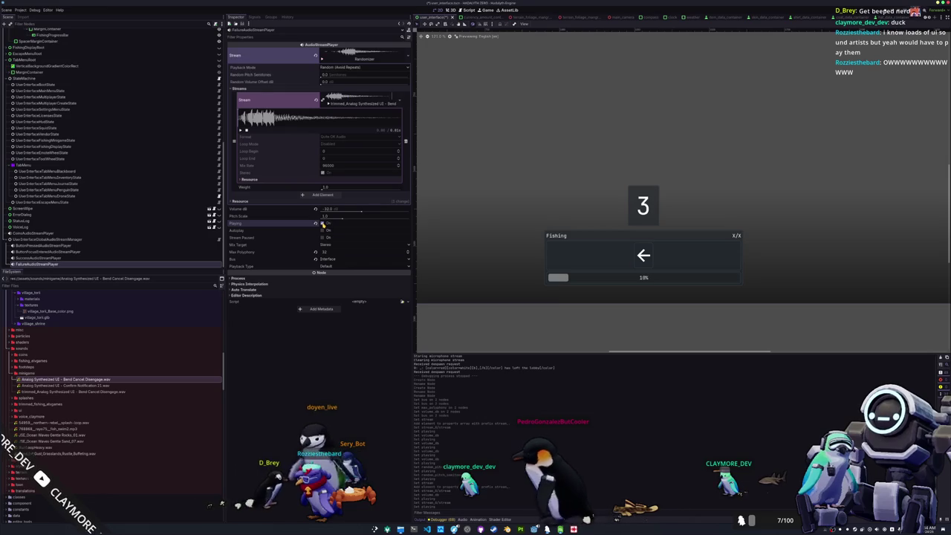
pyautogui.click(102, 385)
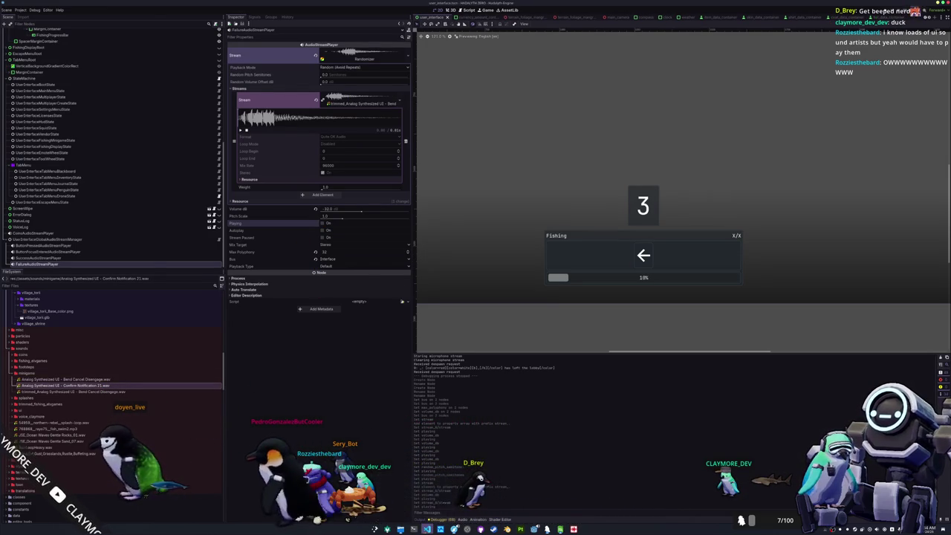
# Set Random Pitch Semitones to 0.75 and turn on Autoplay
pyautogui.hotkey('alt', 'Tab')
pyautogui.hotkey('alt', 'Tab')
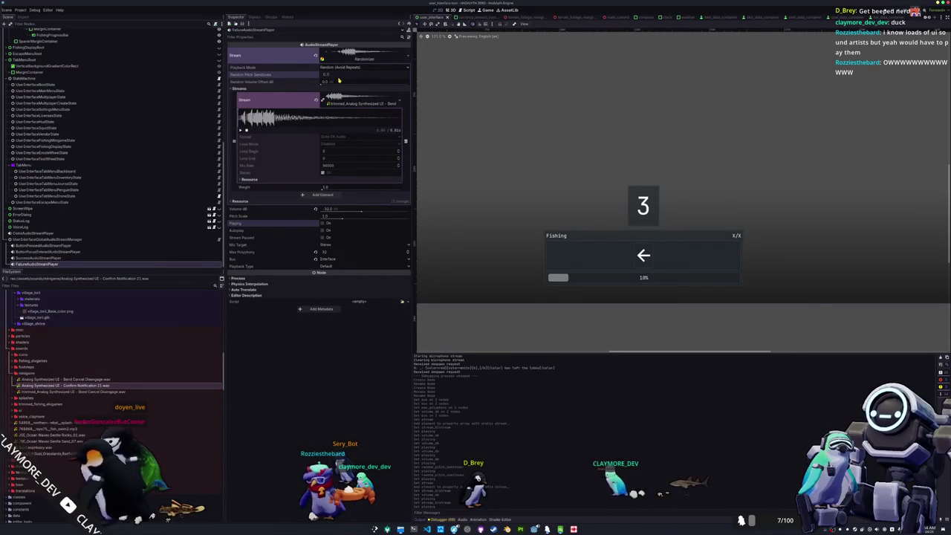
pyautogui.moveTo(338, 77); pyautogui.dragTo(357, 78)
pyautogui.click(325, 228)
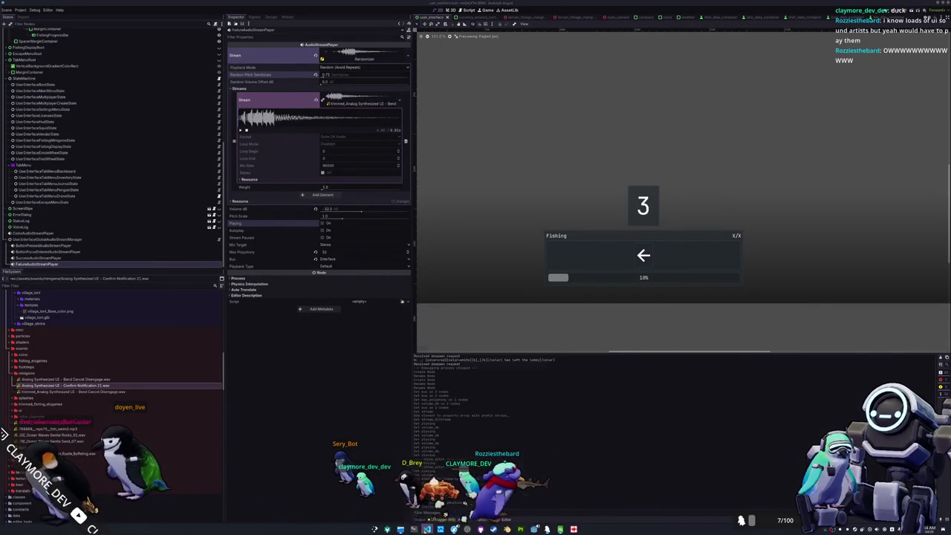
pyautogui.hotkey('alt', 'Tab')
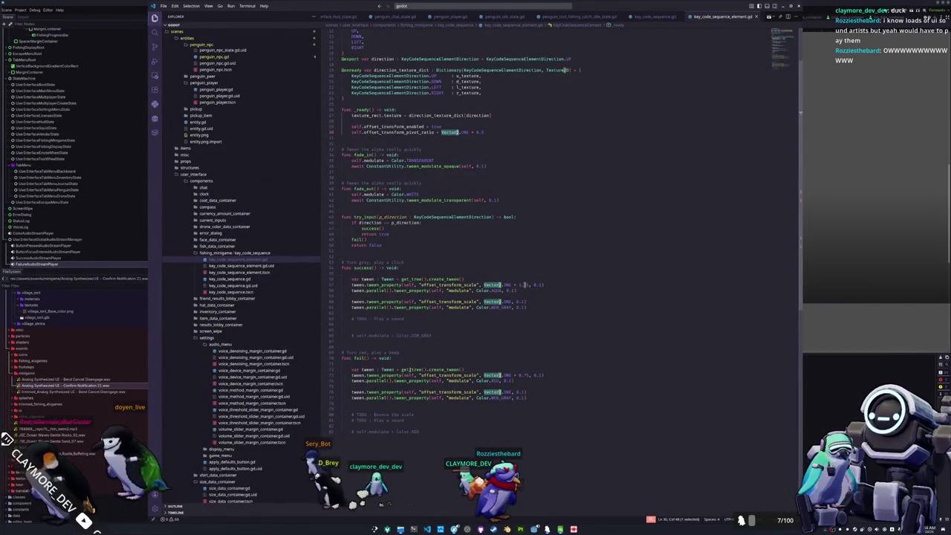
# Open global_signals.gd through the quick file search
pyautogui.press('Return')
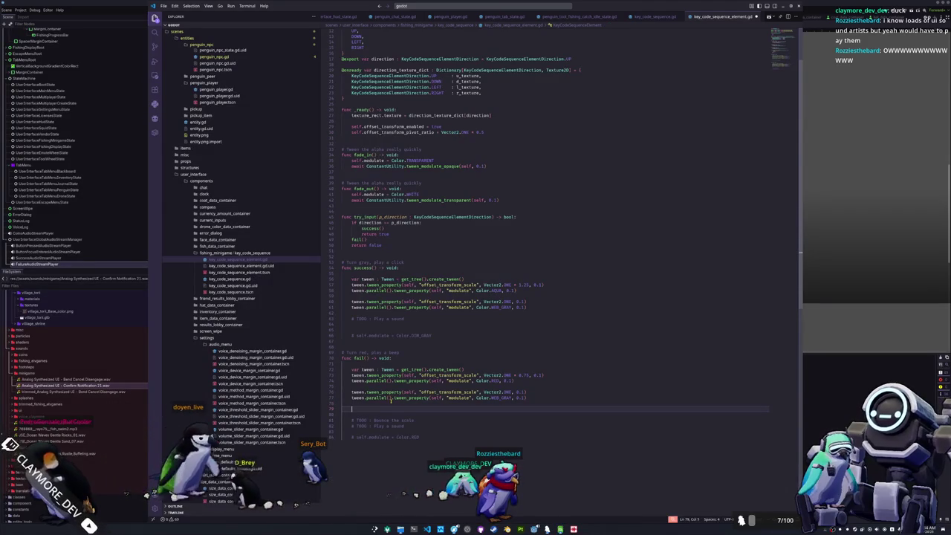
pyautogui.hotkey('ctrl', 'p')
pyautogui.write('signal')
pyautogui.press('Return')
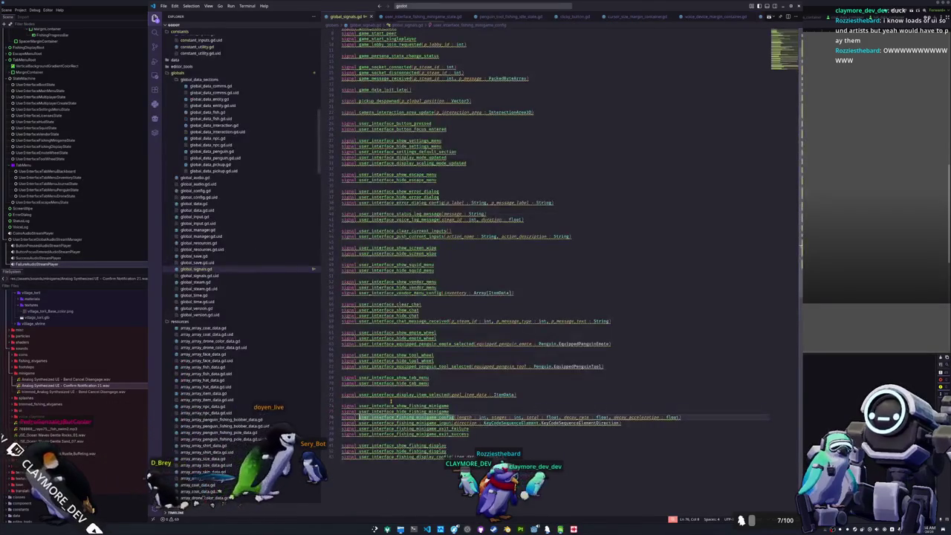
pyautogui.scroll(2, 367, 439)
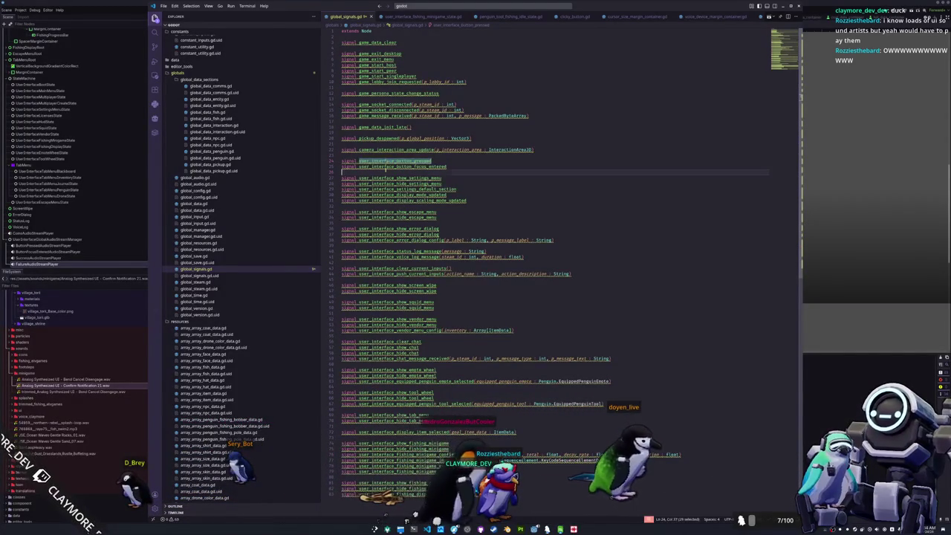
# Declare signals user_interface_minigame_success and user_interface_minigame_failure
pyautogui.press('Return')
pyautogui.press('Return')
pyautogui.press('Up')
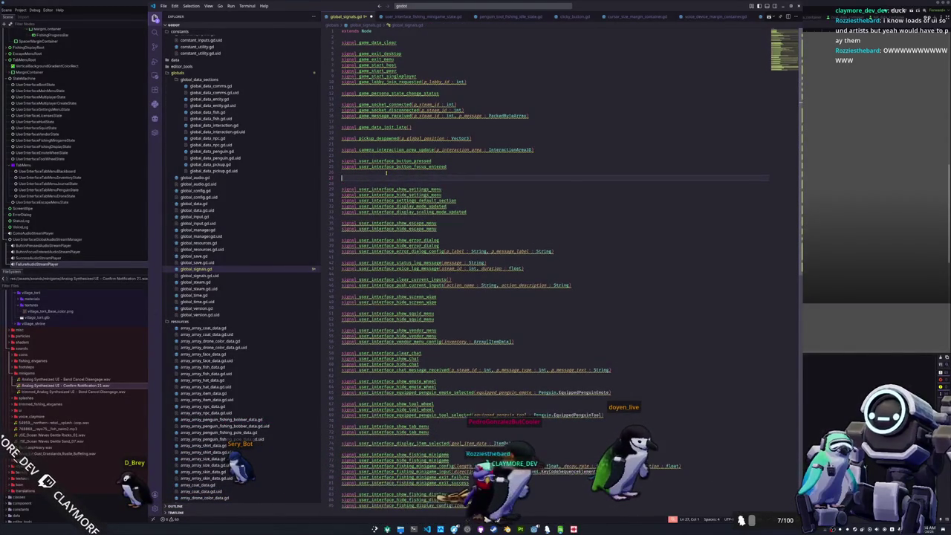
pyautogui.write('signal user_in')
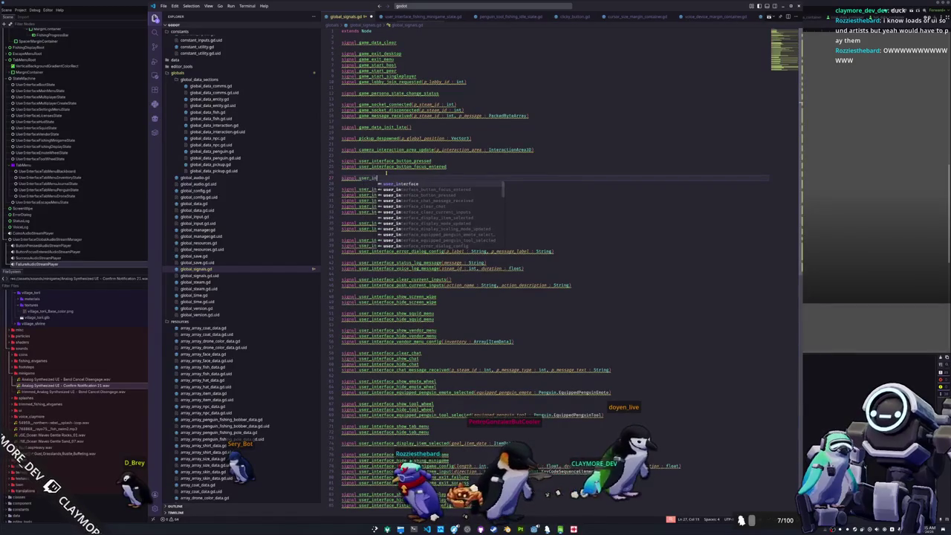
pyautogui.write('terface_minigame_success')
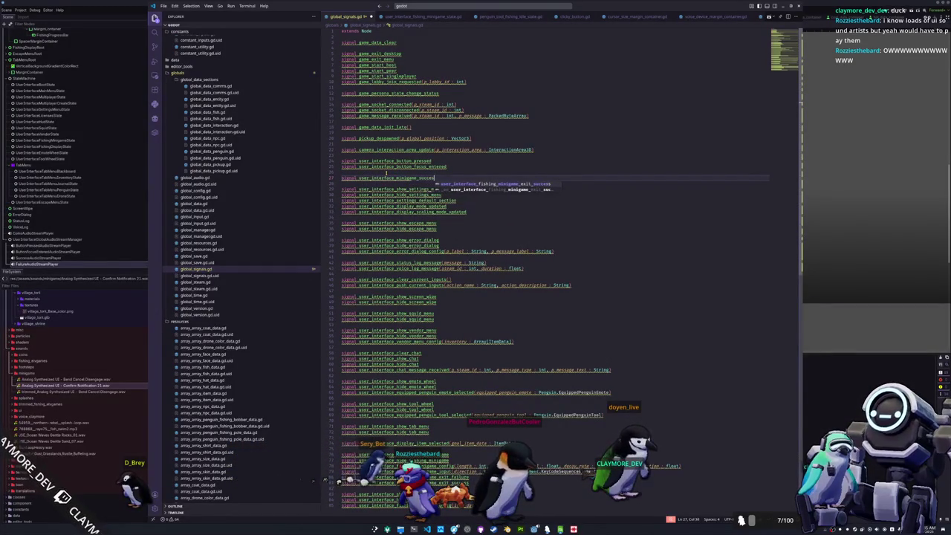
pyautogui.press('Return')
pyautogui.write('signal user_i')
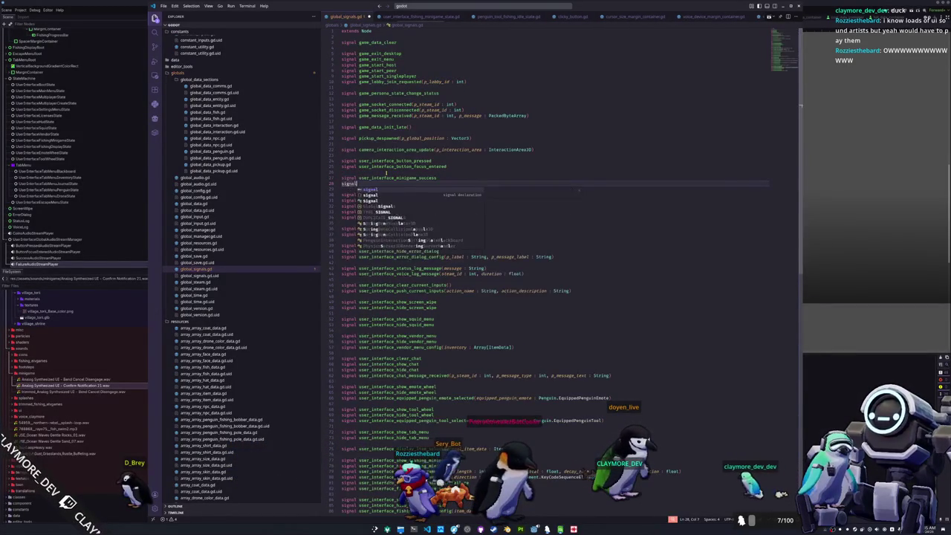
pyautogui.write('nterface_minigam')
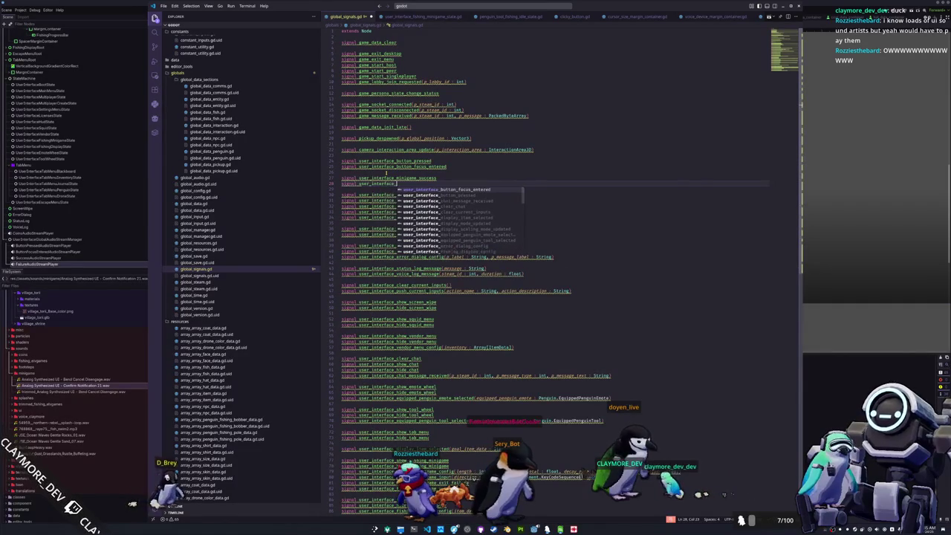
pyautogui.write('e_failure')
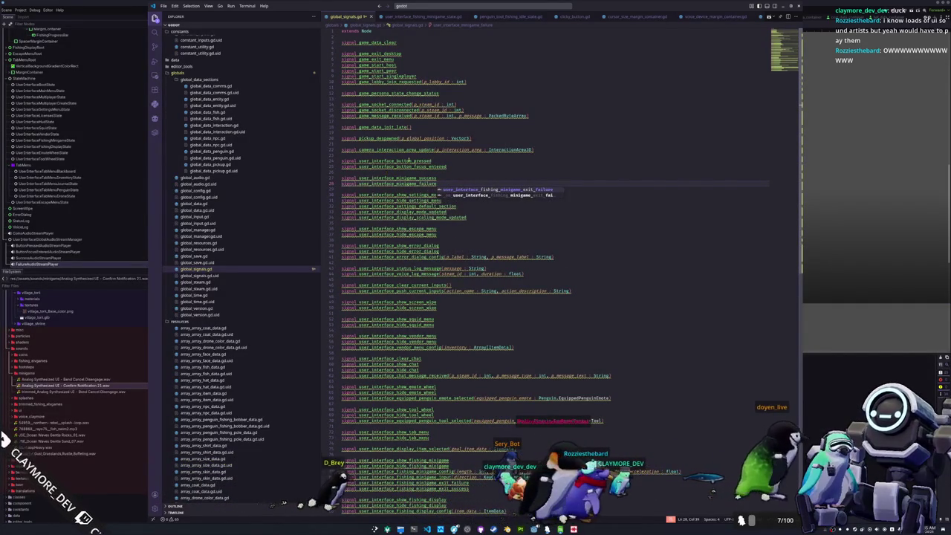
pyautogui.click(425, 17)
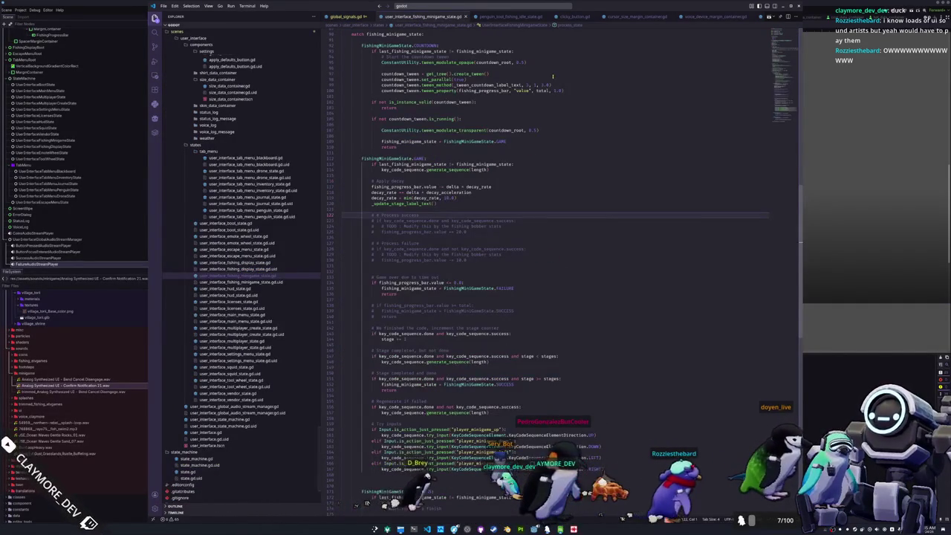
# Follow try_input to its definition in key_code_sequence_element.gd
pyautogui.scroll(-3, 416, 235)
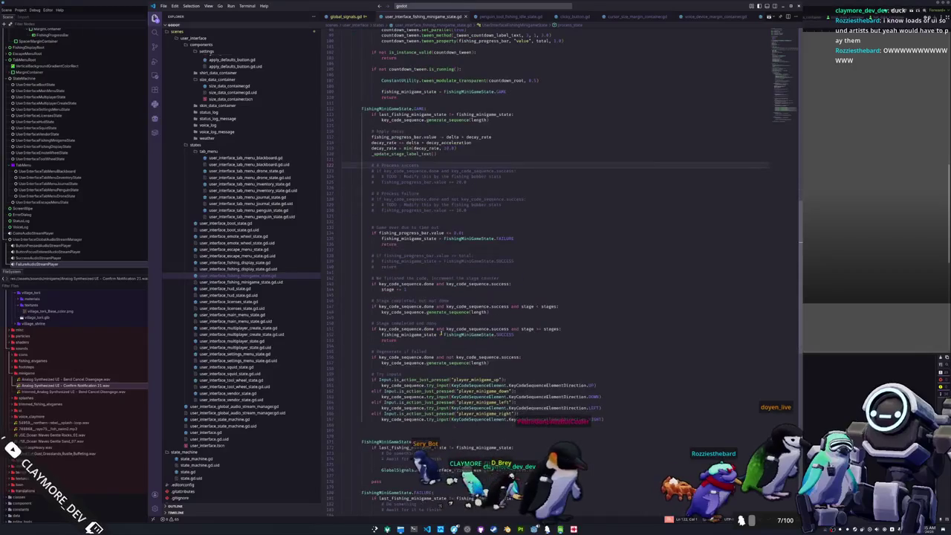
pyautogui.keyDown('ctrl'); pyautogui.click(437, 420); pyautogui.keyUp('ctrl')
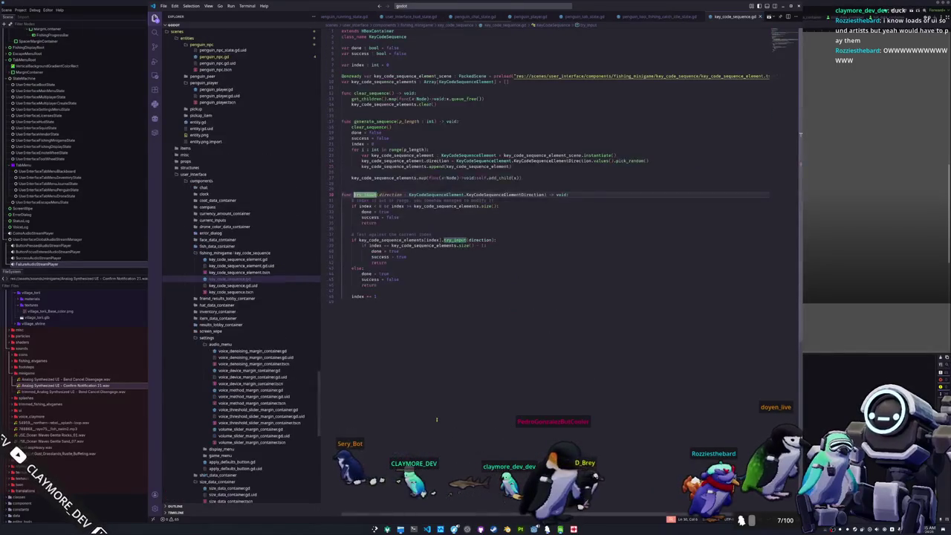
pyautogui.keyDown('ctrl'); pyautogui.click(453, 240); pyautogui.keyUp('ctrl')
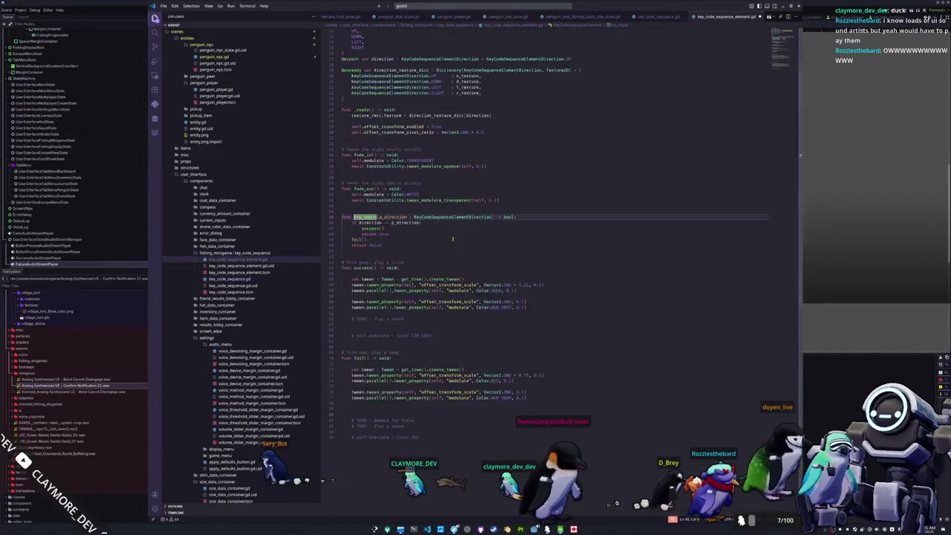
pyautogui.scroll(-4, 453, 240)
# Emit GlobalSignals.user_interface_minigame_success in success() and delete the old comment lines
pyautogui.click(390, 279)
pyautogui.write('GlobalSignals')
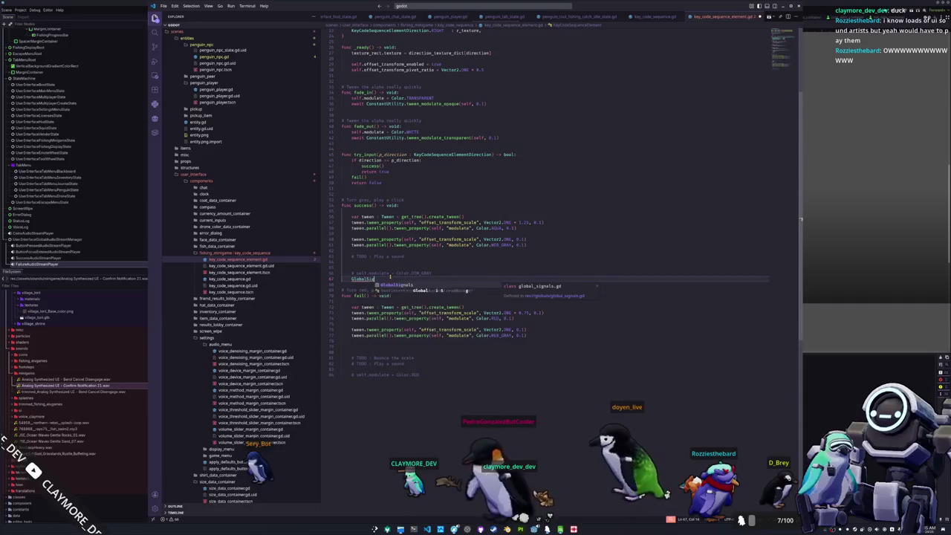
pyautogui.write('.')
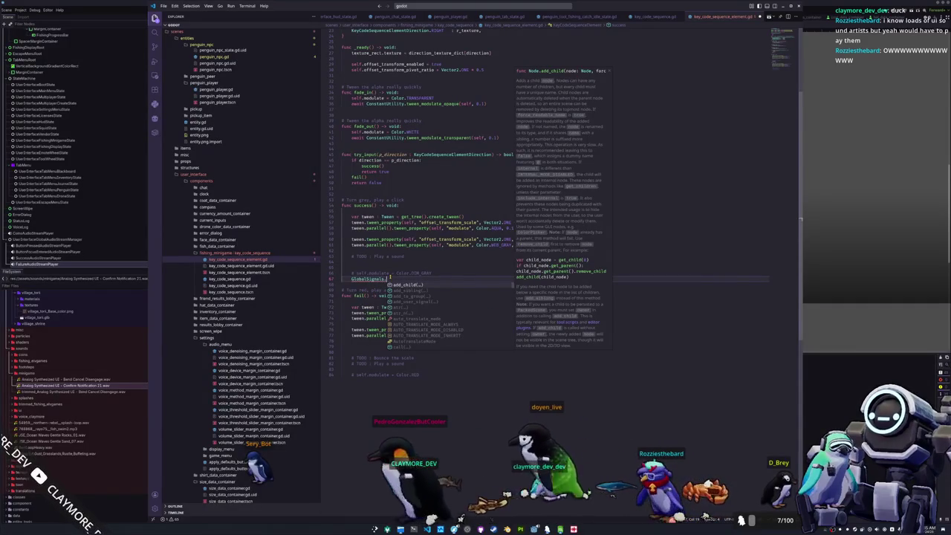
pyautogui.write('user_interface_minigam')
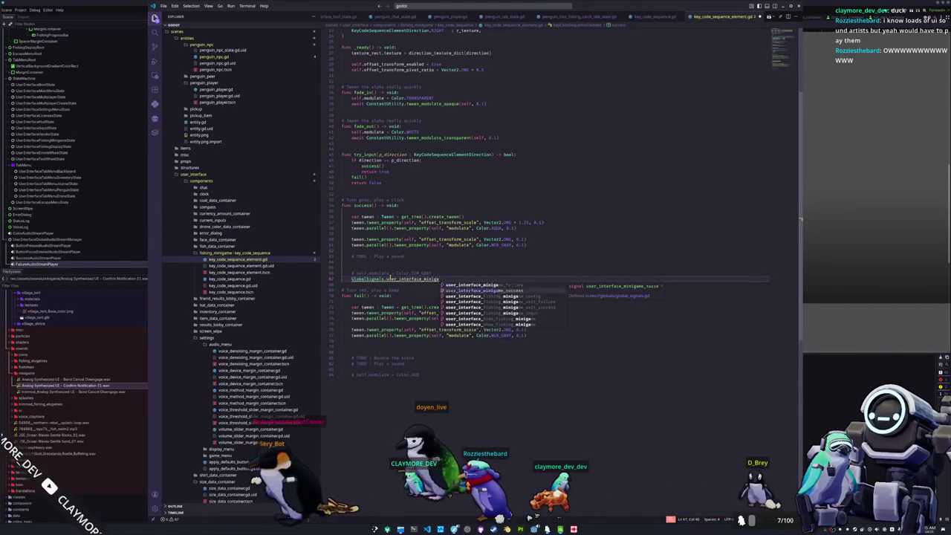
pyautogui.press('Return')
pyautogui.write('.emit')
pyautogui.press('Up')
pyautogui.hotkey('shift', 'Up')
pyautogui.press('BackSpace')
pyautogui.press('BackSpace')
pyautogui.press('BackSpace')
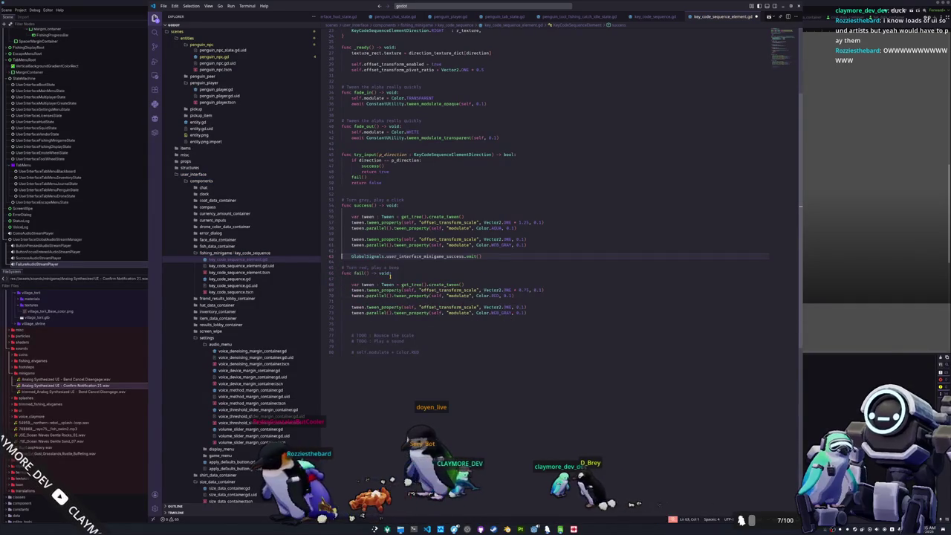
# Remove the trailing TODO comments and emit user_interface_minigame_failure in fail()
pyautogui.press('Down')
pyautogui.hotkey('shift', 'Down')
pyautogui.hotkey('shift', 'Down')
pyautogui.press('BackSpace')
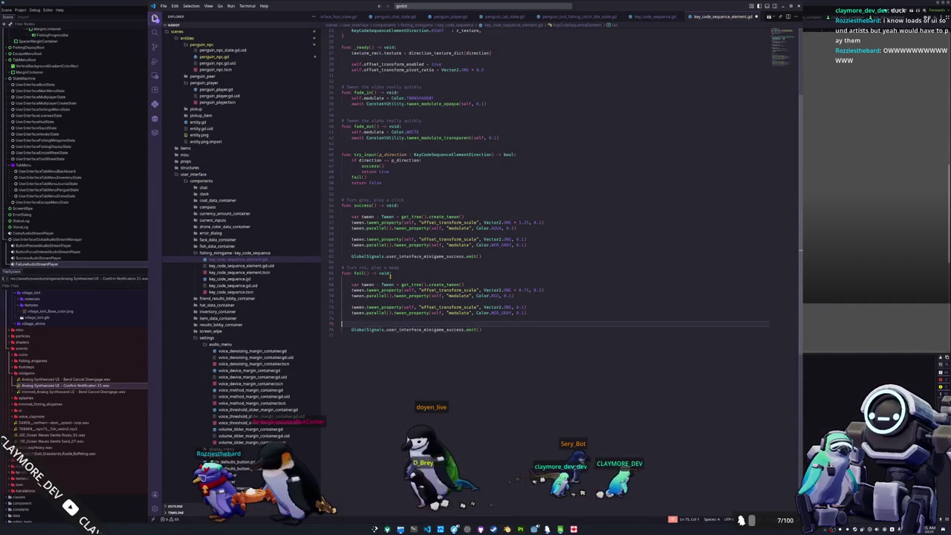
pyautogui.hotkey('ctrl', 'shift', 'Left')
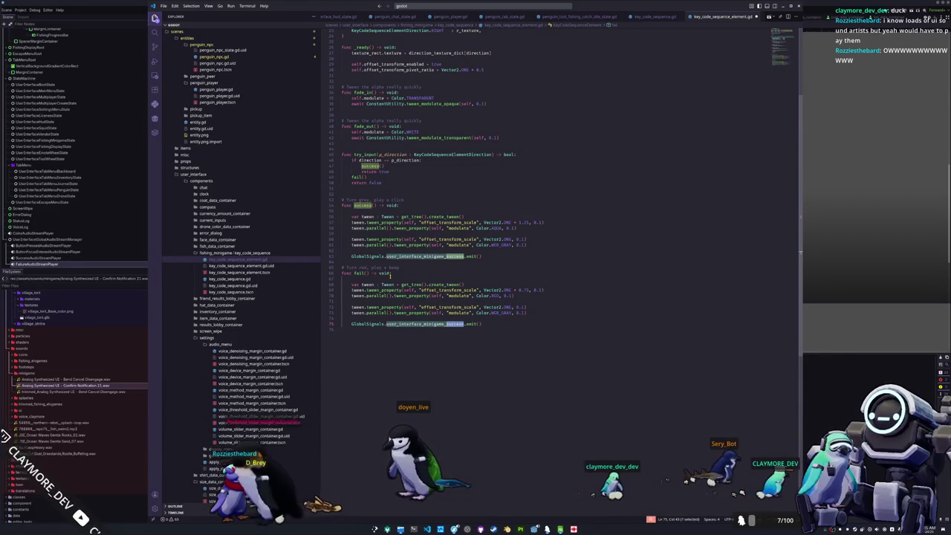
pyautogui.write('failur')
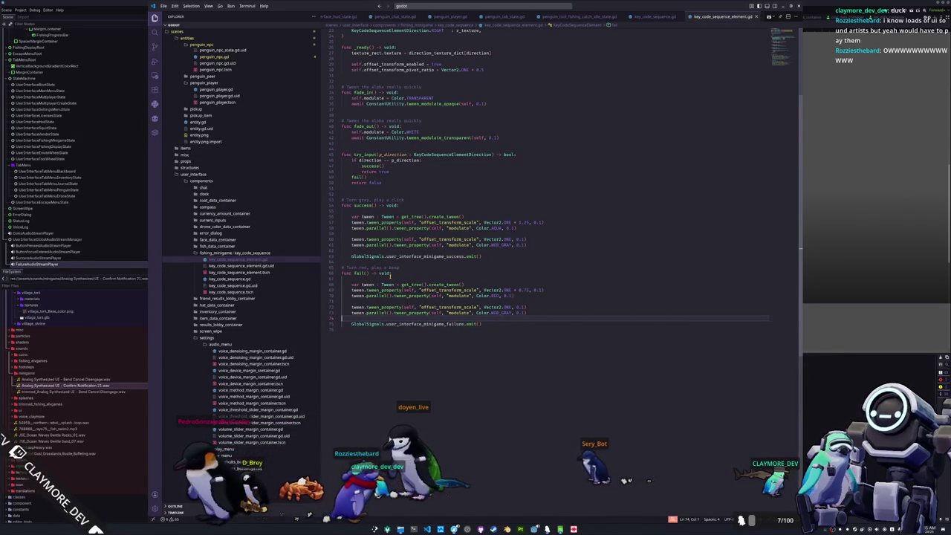
pyautogui.click(73, 240)
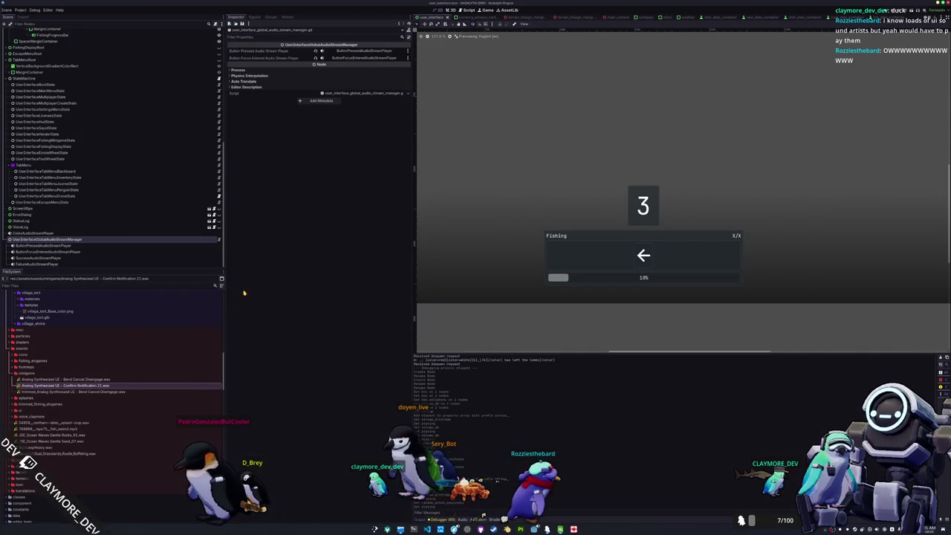
# Add an exported success_audio_stream_player variable of type AudioStreamPlayer
pyautogui.hotkey('alt', 'Tab')
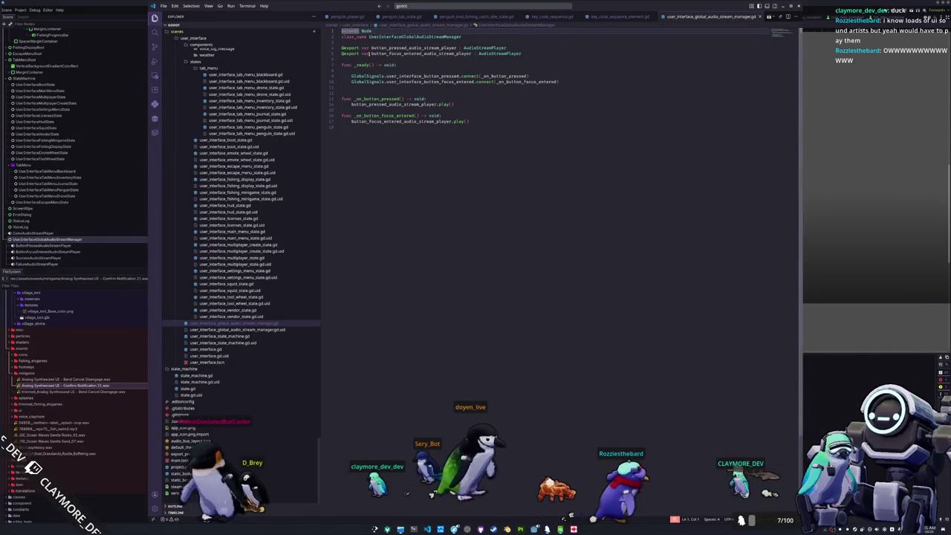
pyautogui.click(368, 59)
pyautogui.press('Return')
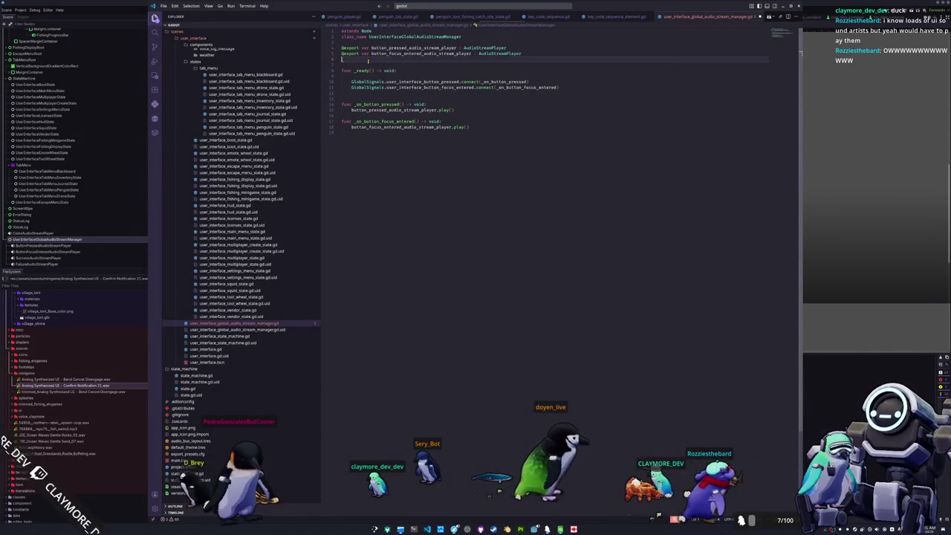
pyautogui.press('Return')
pyautogui.write('@export var success_audio_stream_player : Audio')
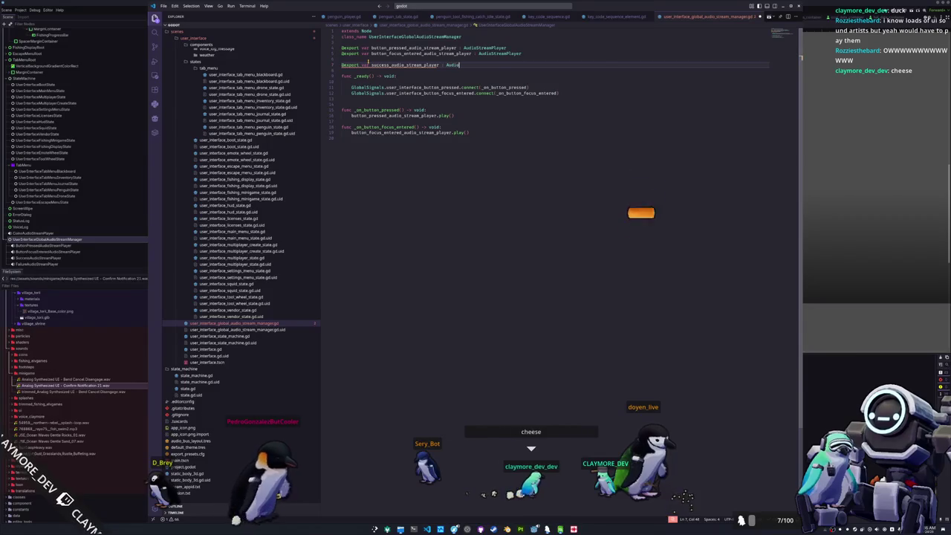
pyautogui.write('StreamP')
pyautogui.press('Return')
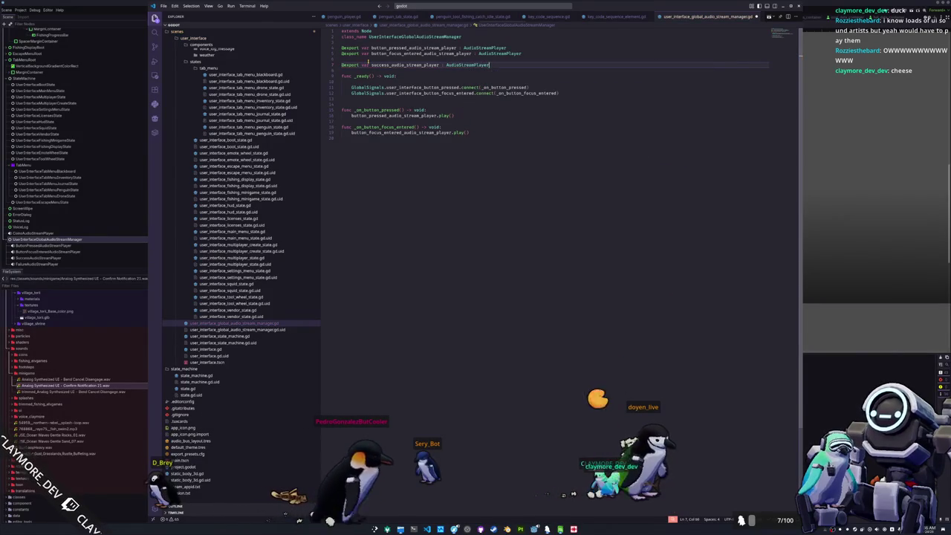
# Export failure_audio_stream_player as AudioStreamPlayer and open a new line at the end of _ready()
pyautogui.press('Return')
pyautogui.write('@export var failure_audio_stream_player : Aud')
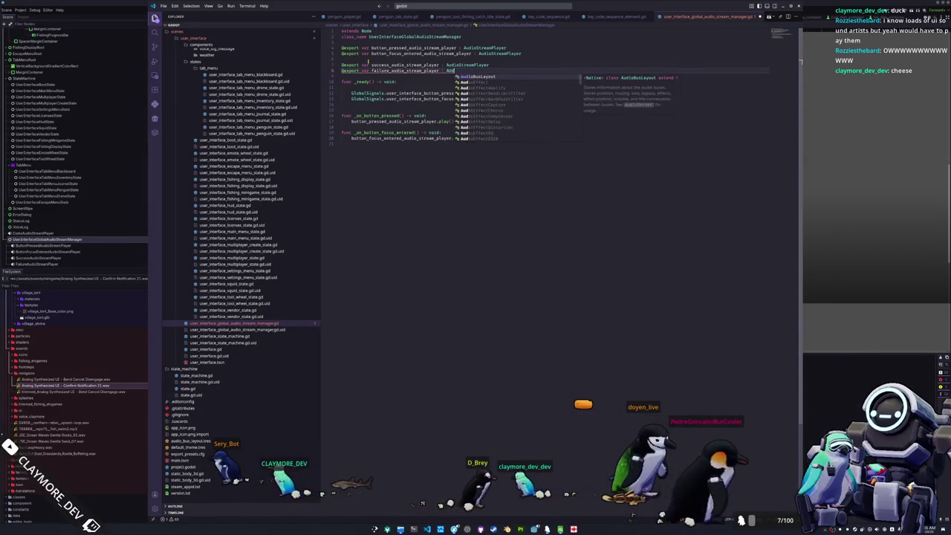
pyautogui.write('ioStreamPl')
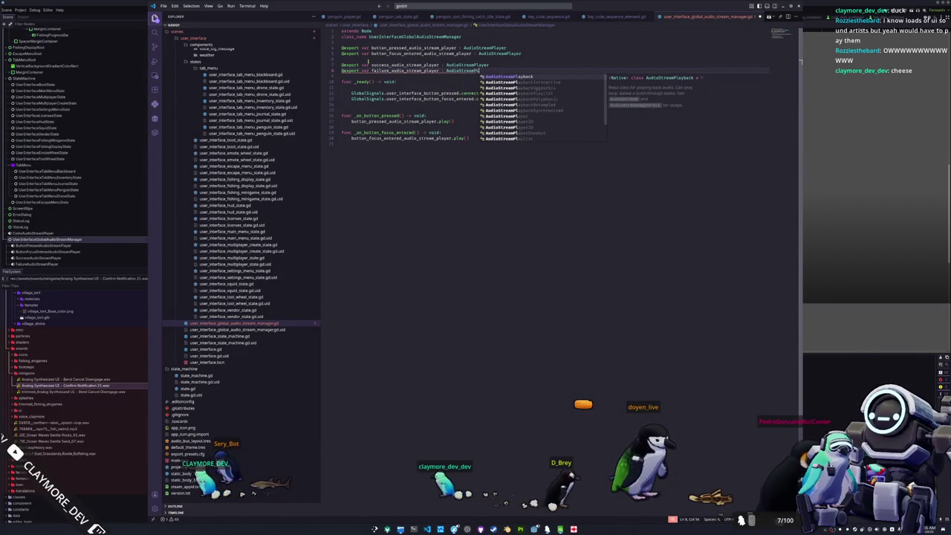
pyautogui.write('ayer')
pyautogui.press('Escape')
pyautogui.press('Down')
pyautogui.press('Down')
pyautogui.press('Down')
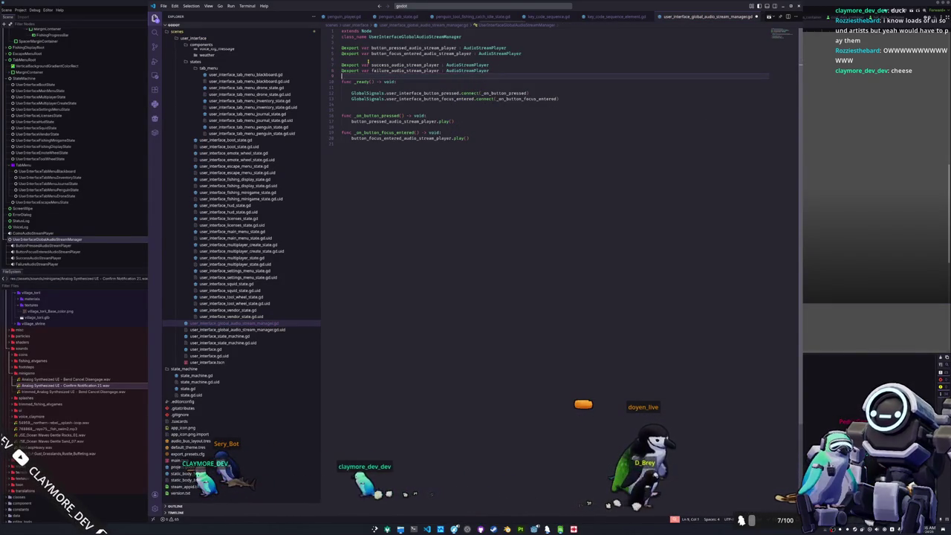
pyautogui.press('End')
pyautogui.press('Return')
pyautogui.press('Return')
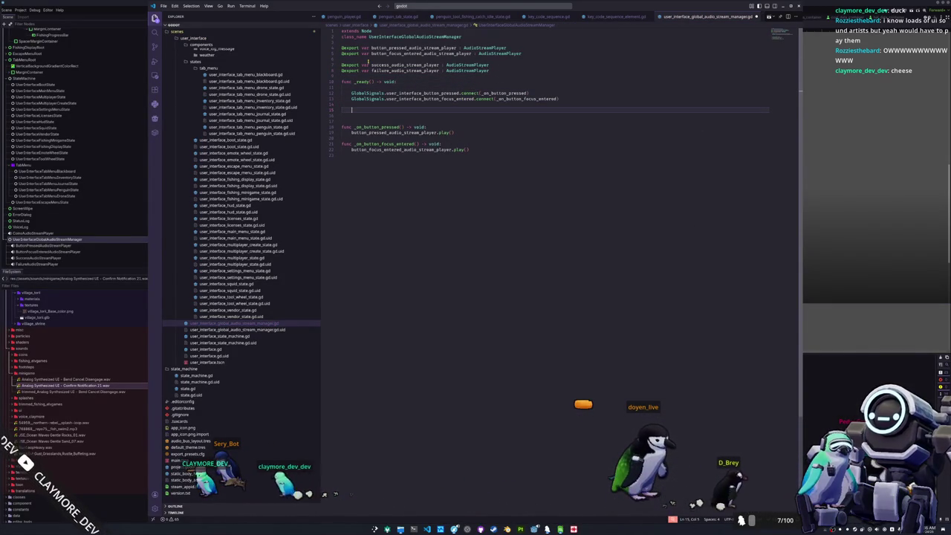
# Connect user_interface_minigame_success to success_audio_stream_player.play in _ready()
pyautogui.write('user_interface_minigame_success.')
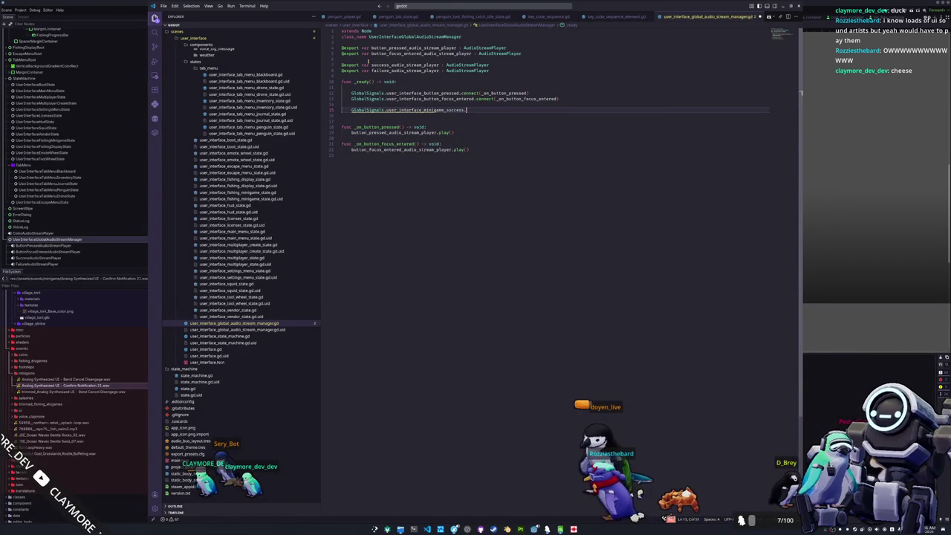
pyautogui.write('connect(')
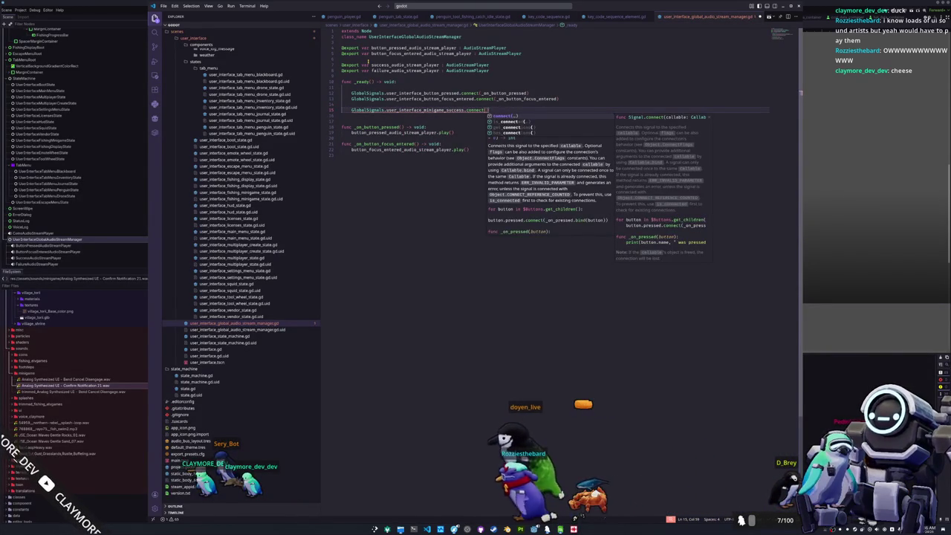
pyautogui.write('success_audio')
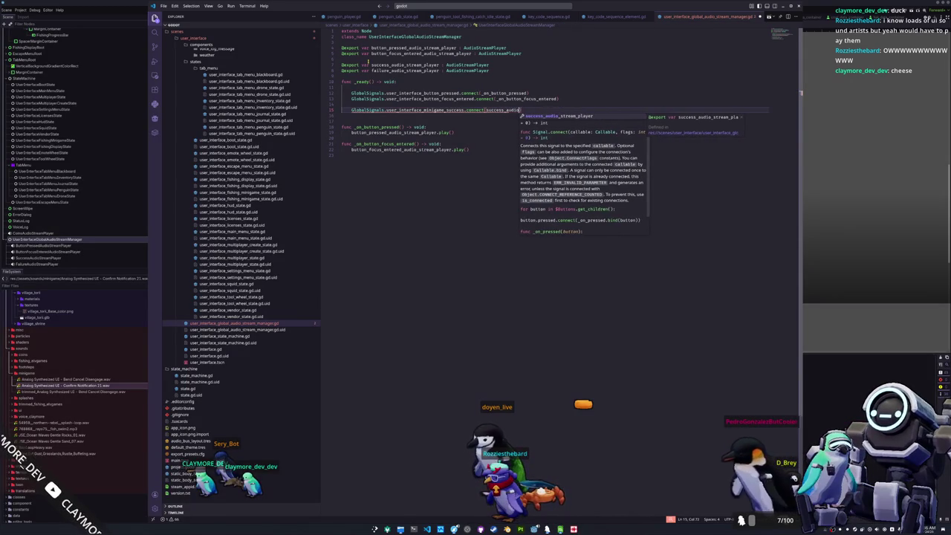
pyautogui.press('Tab')
pyautogui.write('.play')
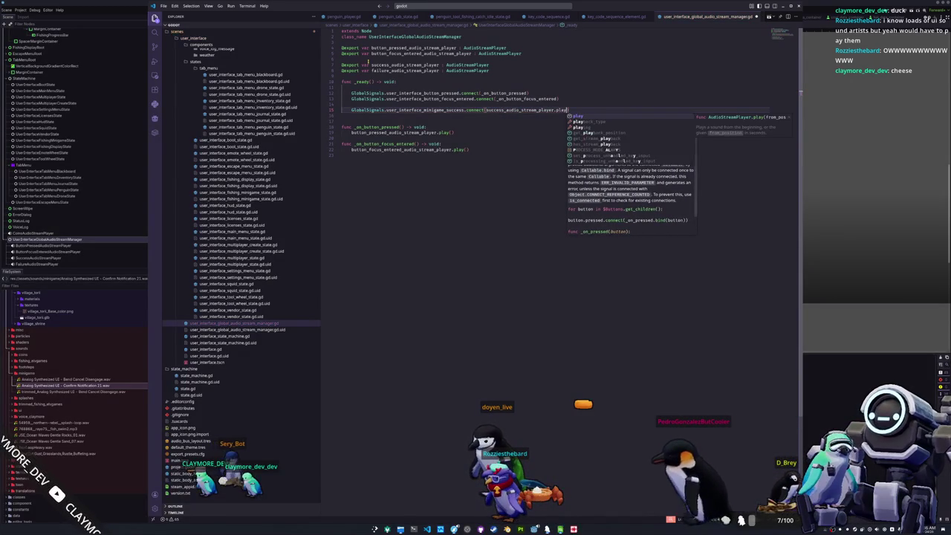
pyautogui.press('Escape')
# Duplicate that line to connect user_interface_minigame_failure to failure_audio_stream_player.play
pyautogui.hotkey('shift', 'alt', 'Down')
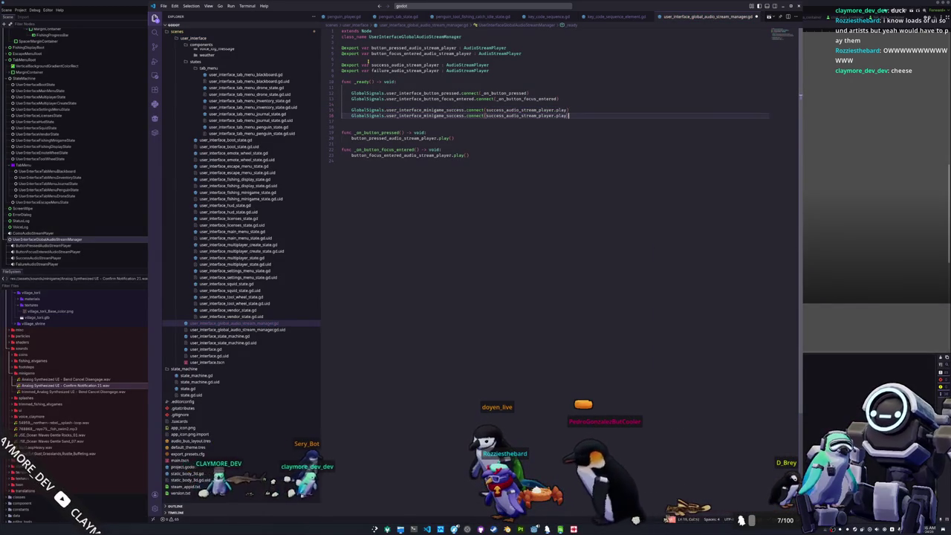
pyautogui.hotkey('ctrl', 'shift', 'Left')
pyautogui.hotkey('ctrl', 'shift', 'Left')
pyautogui.hotkey('ctrl', 'shift', 'Left')
pyautogui.press('Left')
pyautogui.hotkey('shift', 'Right')
pyautogui.hotkey('shift', 'Right')
pyautogui.hotkey('shift', 'Right')
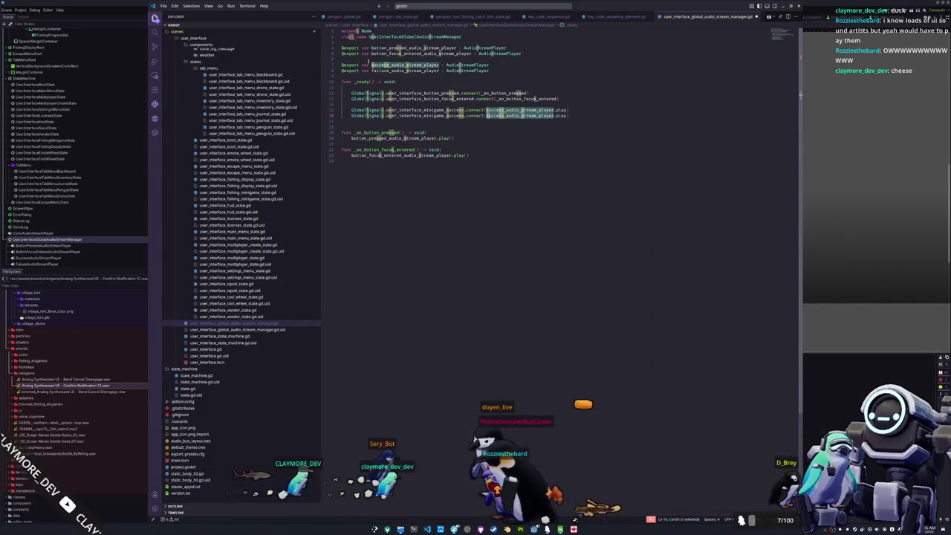
pyautogui.write('failure')
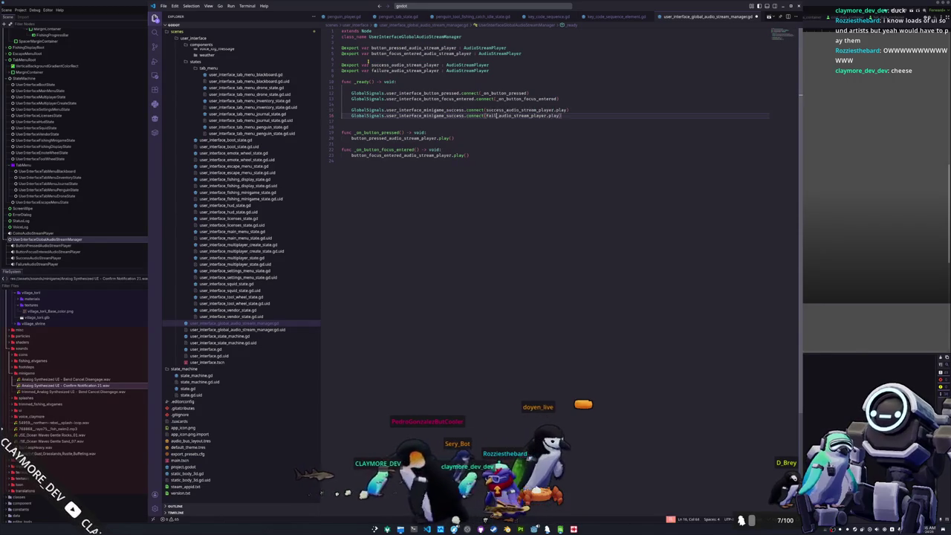
pyautogui.press('Escape')
pyautogui.hotkey('ctrl', 'Left')
pyautogui.hotkey('ctrl', 'Left')
pyautogui.hotkey('ctrl', 'Left')
pyautogui.hotkey('ctrl', 'shift', 'Right')
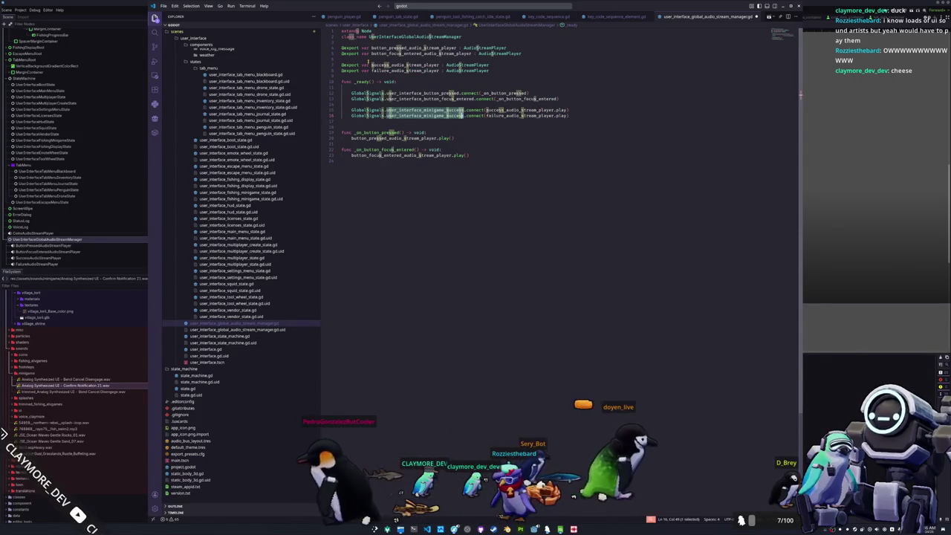
pyautogui.write('failure')
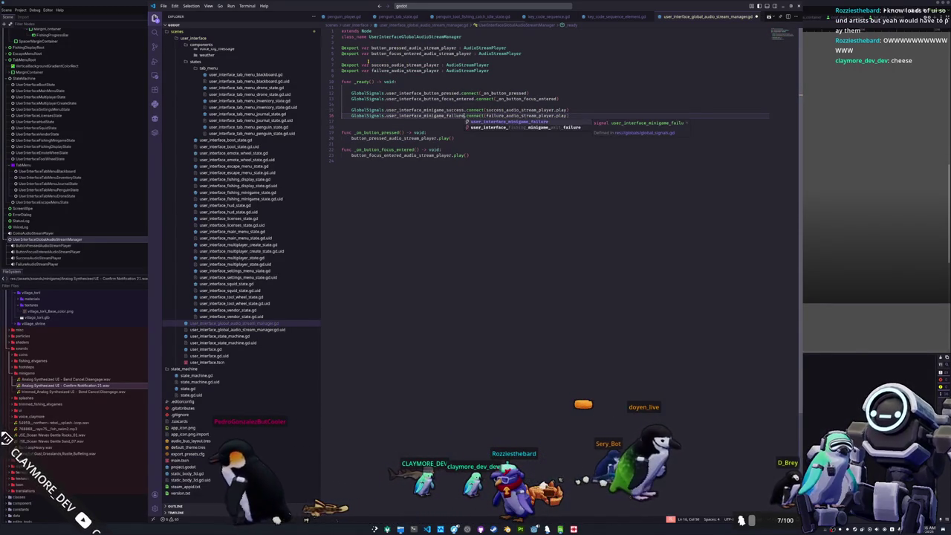
pyautogui.press('Escape')
pyautogui.press('Down')
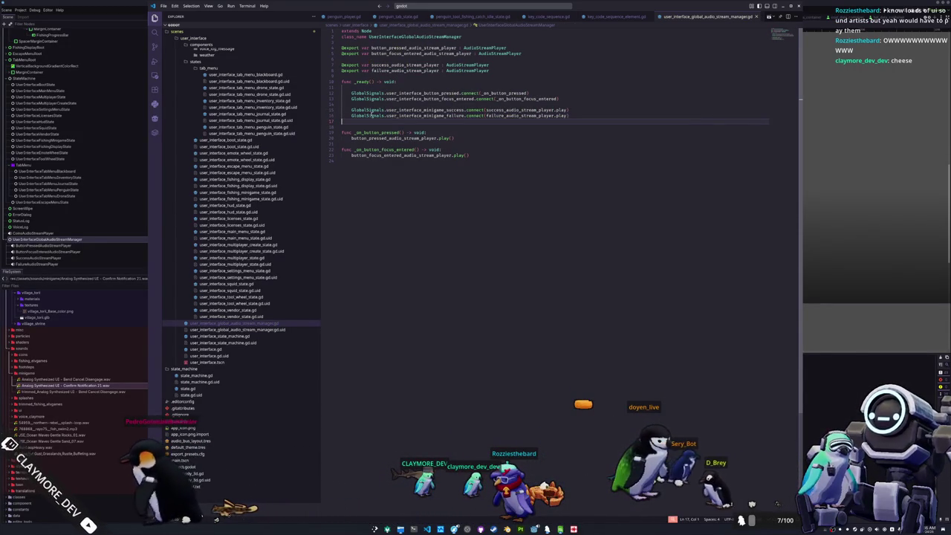
pyautogui.hotkey('alt', 'Tab')
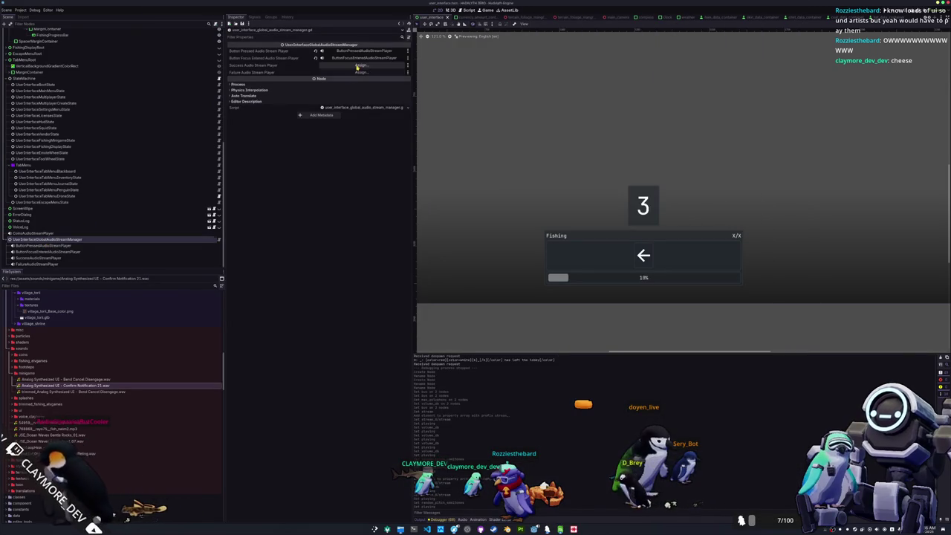
# Assign SuccessAudioStreamPlayer and FailureAudioStreamPlayer to the manager's slots, then run the game with F5
pyautogui.click(374, 65)
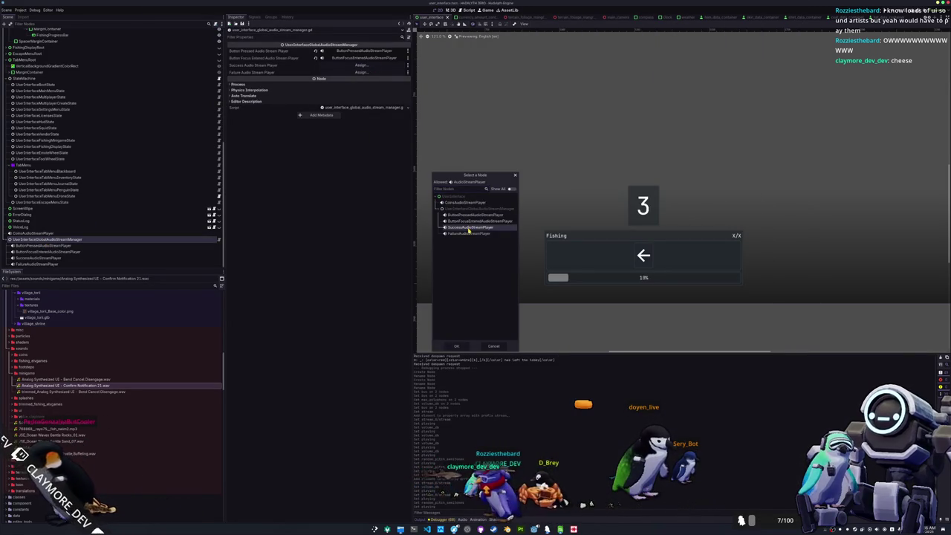
pyautogui.doubleClick(469, 228)
pyautogui.click(371, 72)
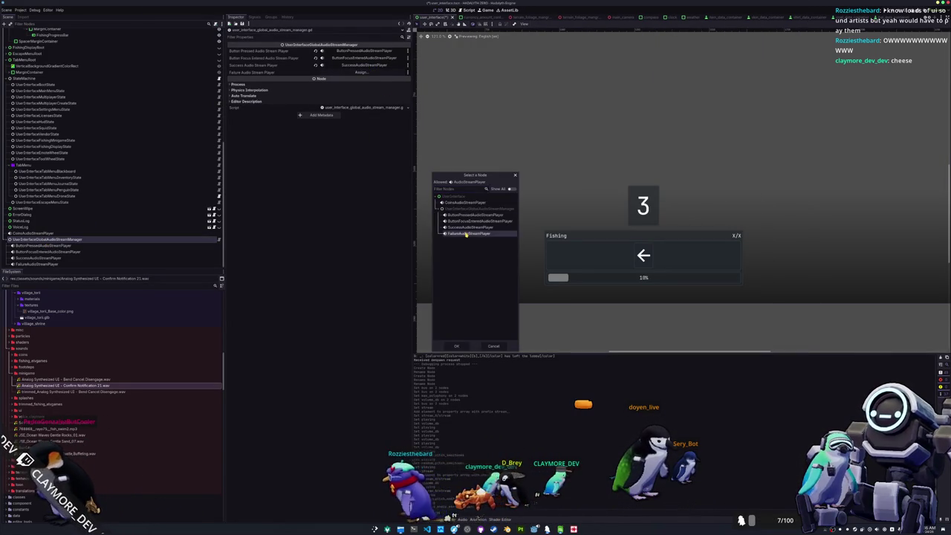
pyautogui.doubleClick(466, 234)
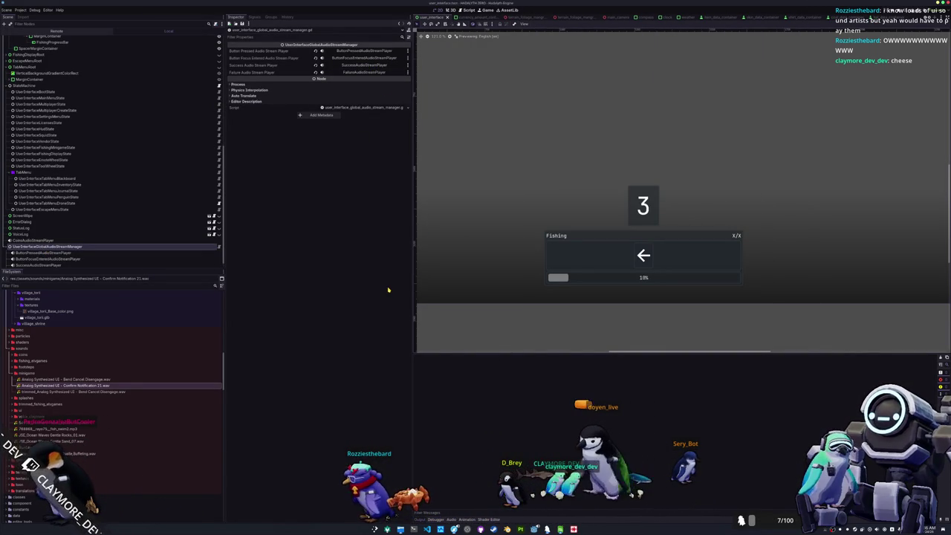
pyautogui.press('F5')
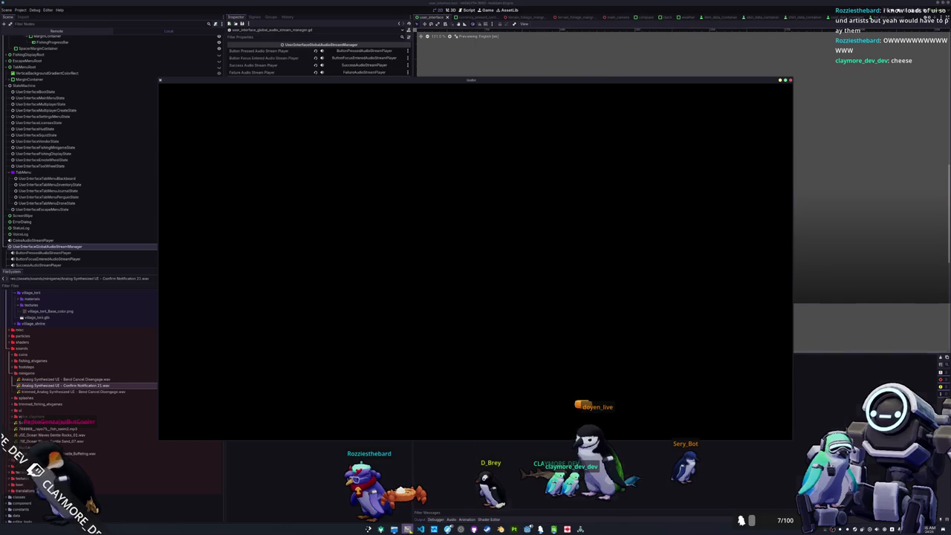
# Run git status in the terminal
pyautogui.hotkey('alt', 'Tab')
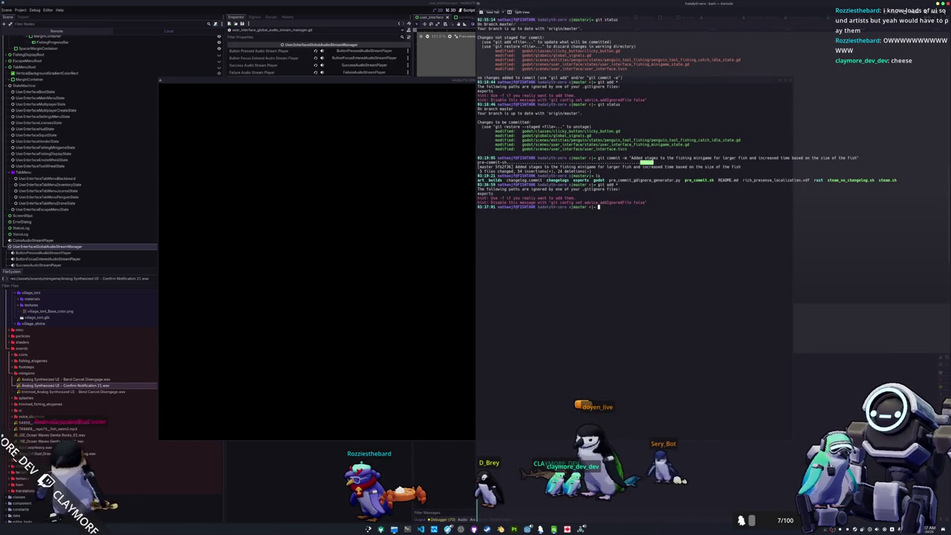
pyautogui.write('status')
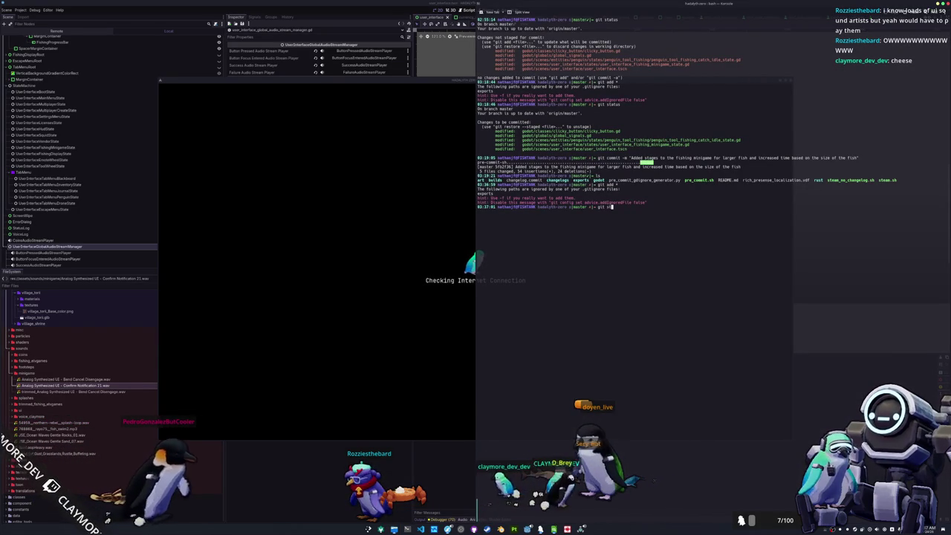
pyautogui.press('Return')
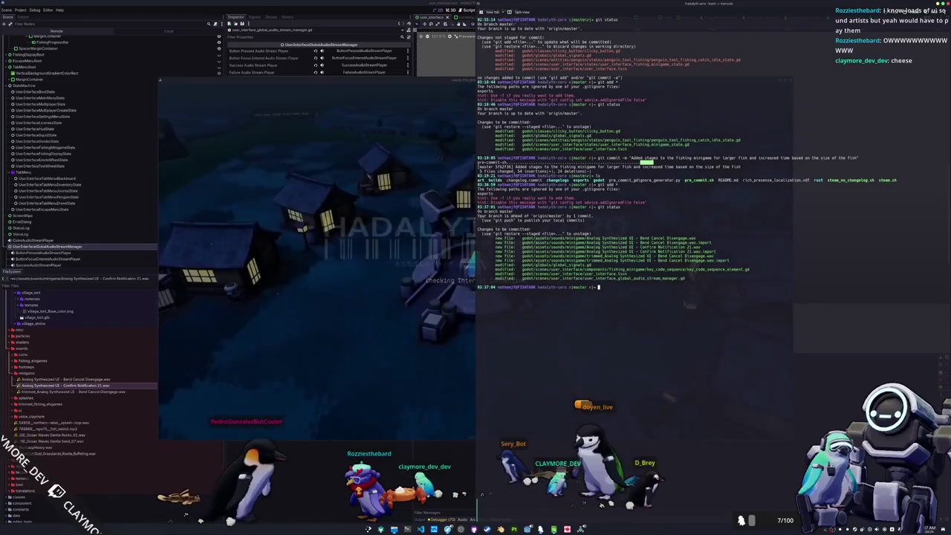
# Walk the character to the pond, equip the fishing rod from Tools, and cast the line
pyautogui.click(444, 283)
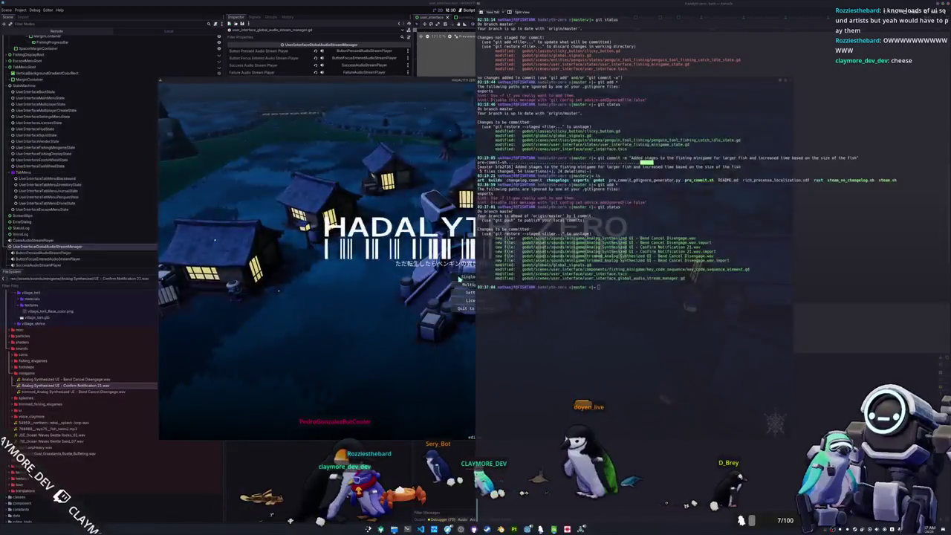
pyautogui.press('w')
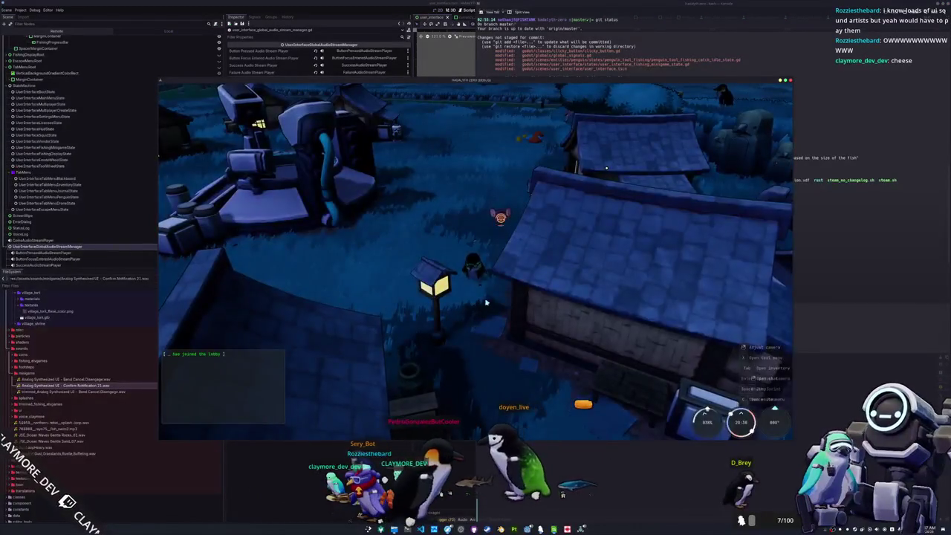
pyautogui.press('w')
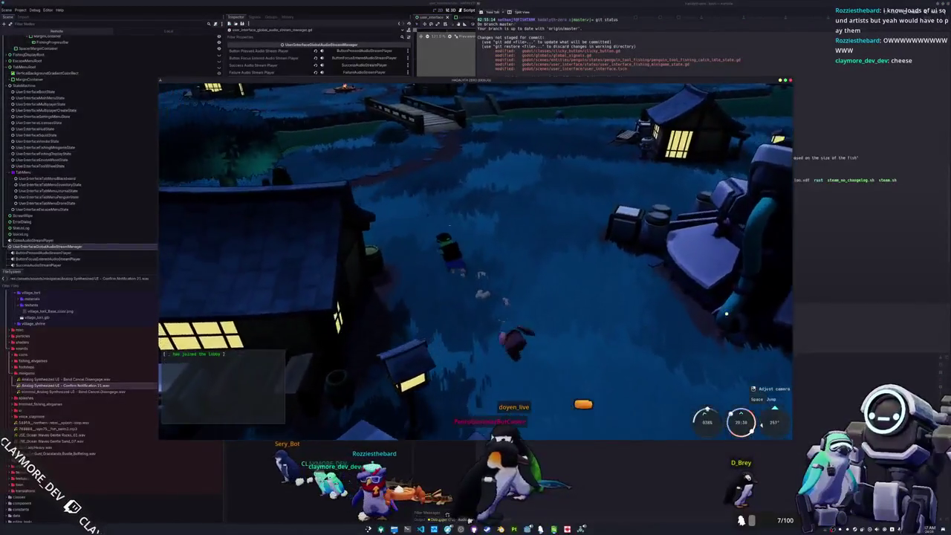
pyautogui.press('w')
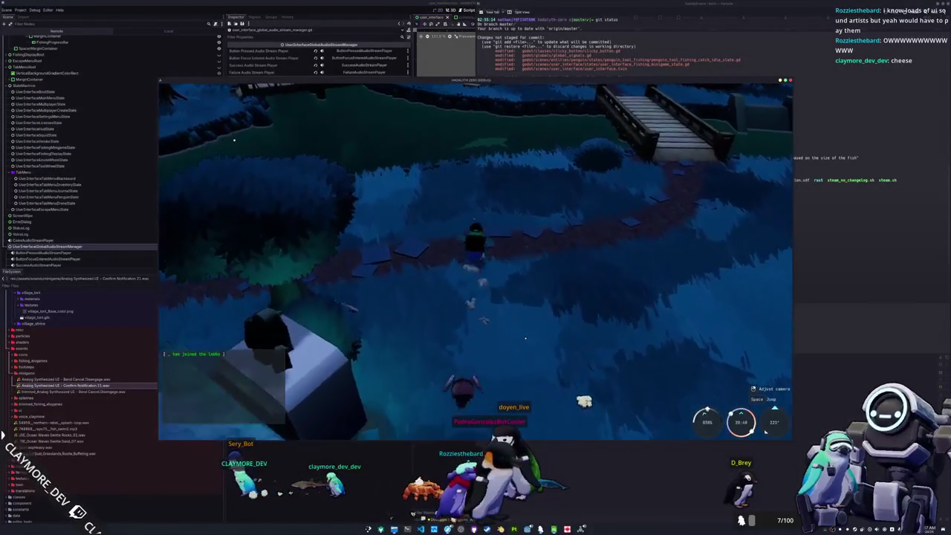
pyautogui.press('w')
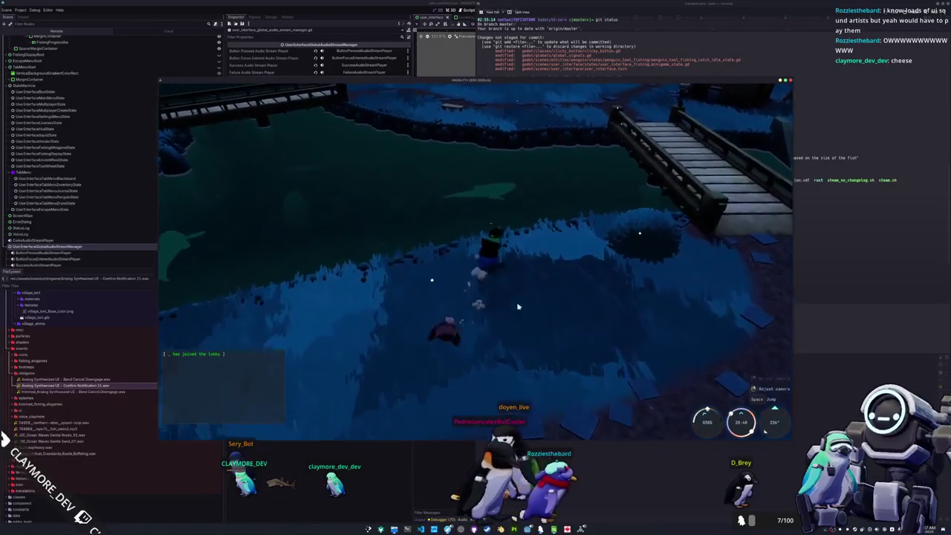
pyautogui.rightClick(279, 265)
pyautogui.click(289, 269)
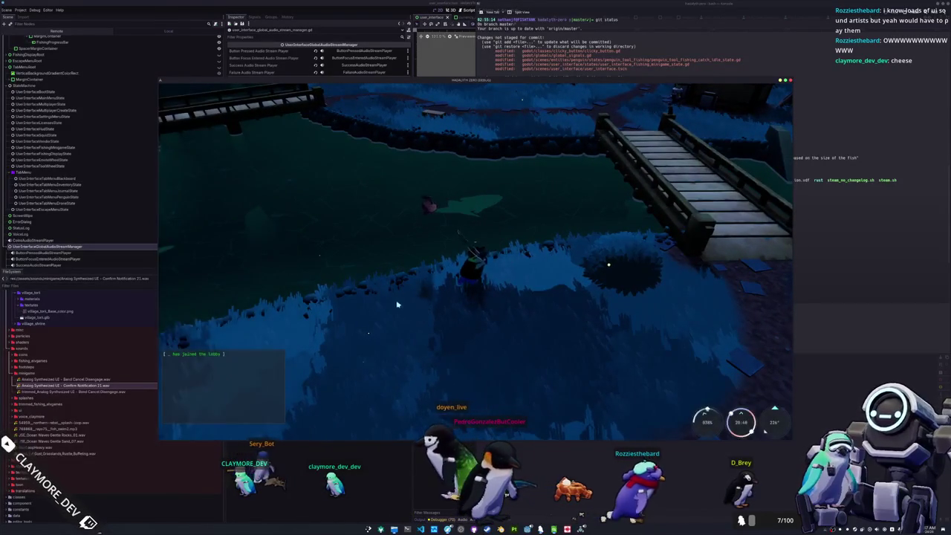
pyautogui.click(459, 201)
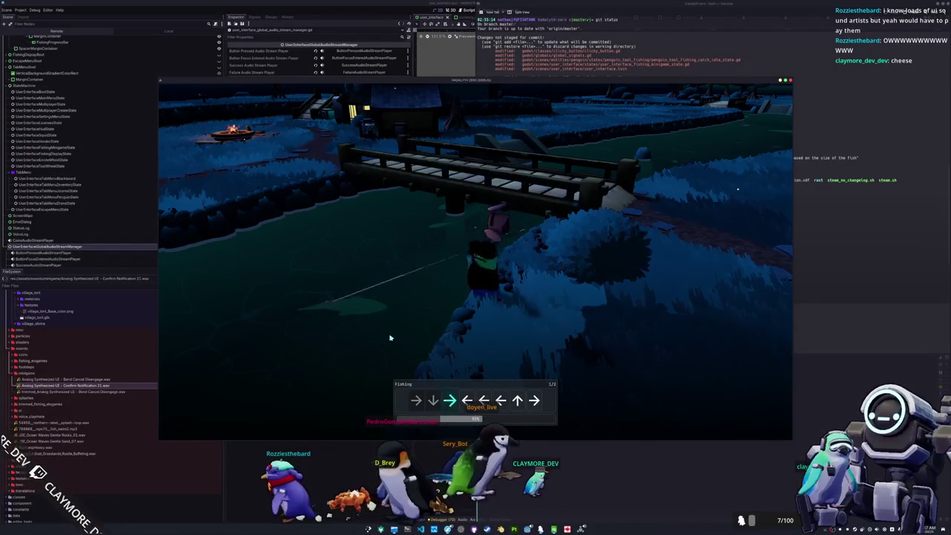
# Finish the arrow sequence, then recast the line and hook another fish
pyautogui.press('Up')
pyautogui.press('Right')
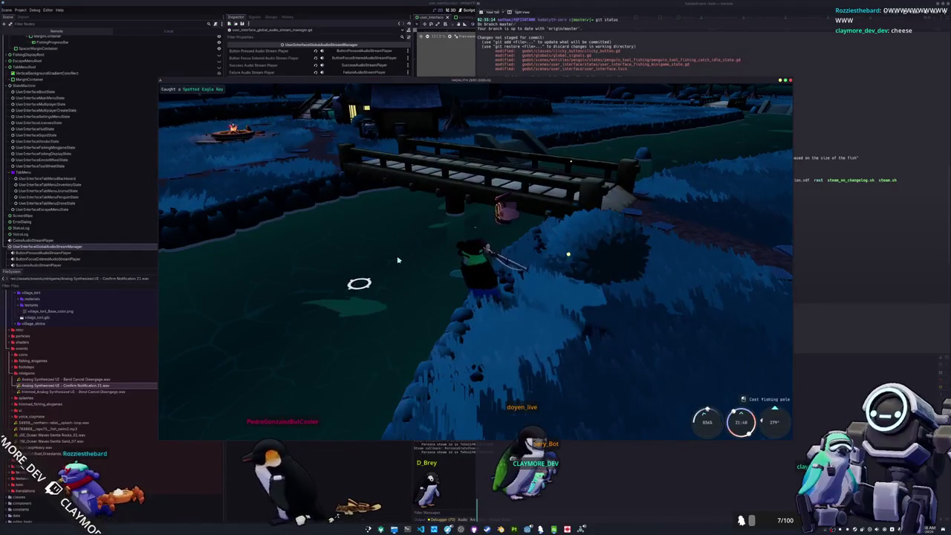
pyautogui.click(314, 305)
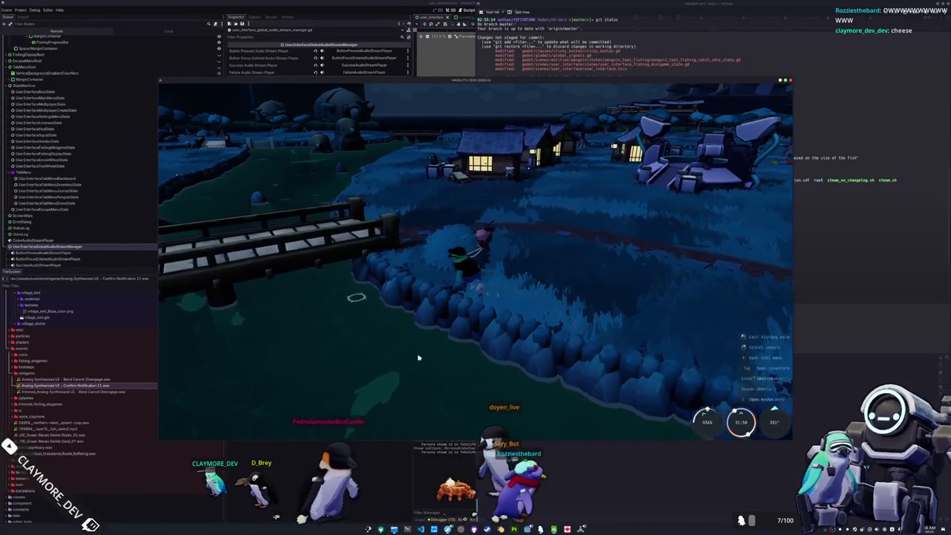
pyautogui.click(426, 369)
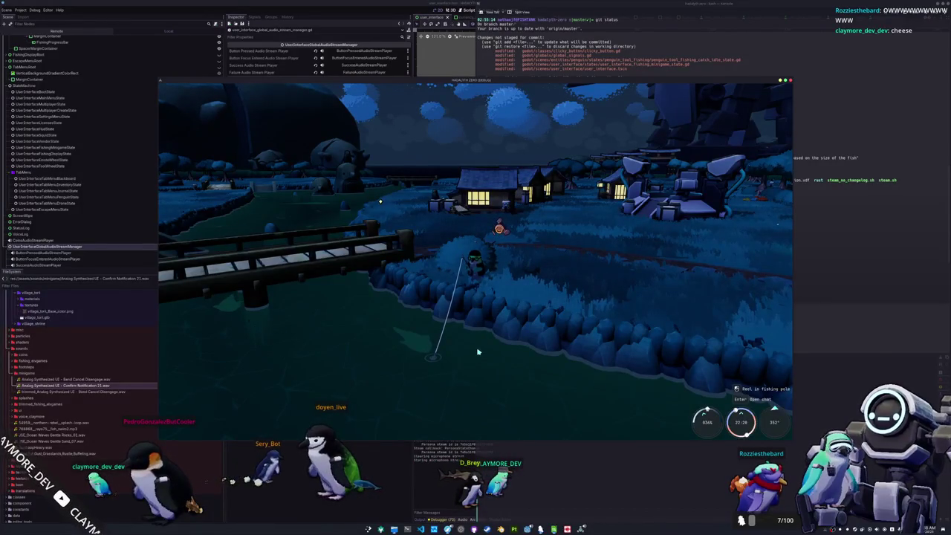
pyautogui.click(477, 352)
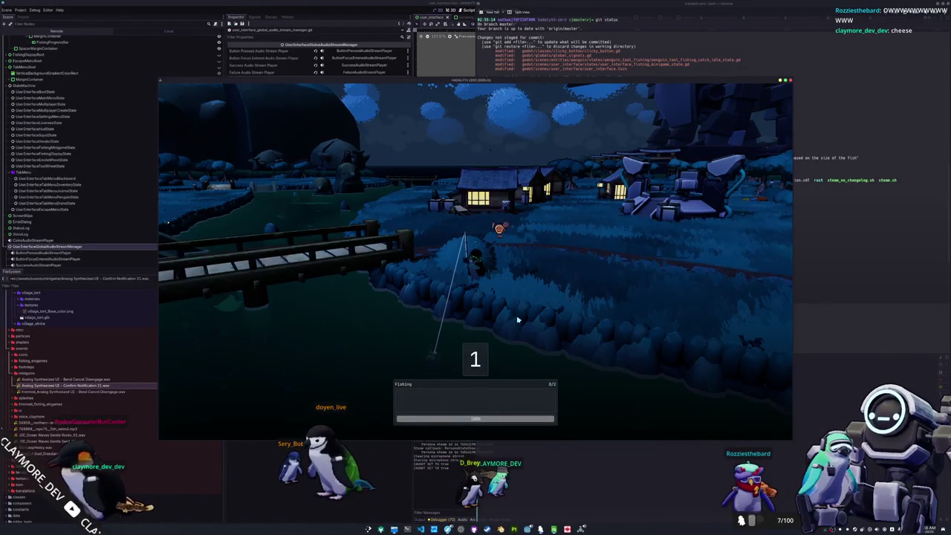
# Complete the arrow sequences to catch a Red Carp and return to the VS Code script
pyautogui.press('Down')
pyautogui.press('Left')
pyautogui.press('Right')
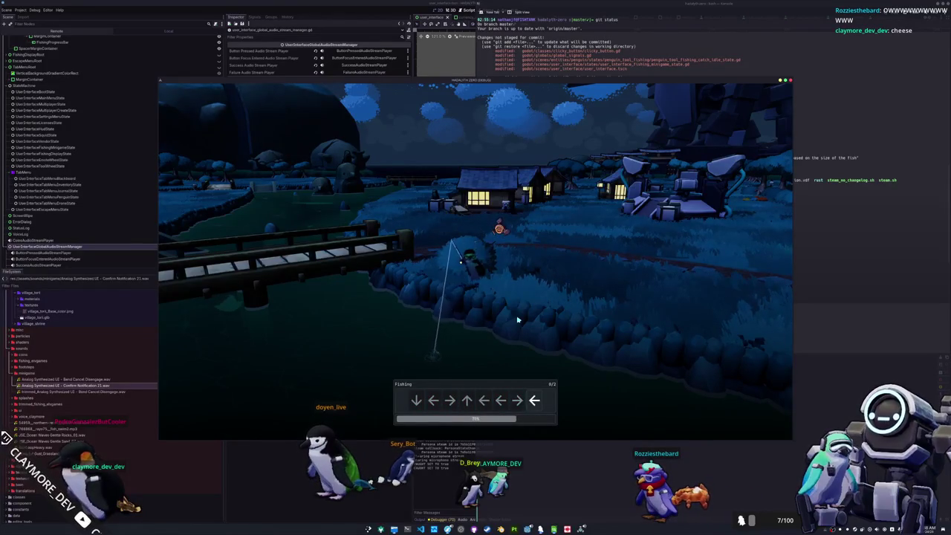
pyautogui.press('Left')
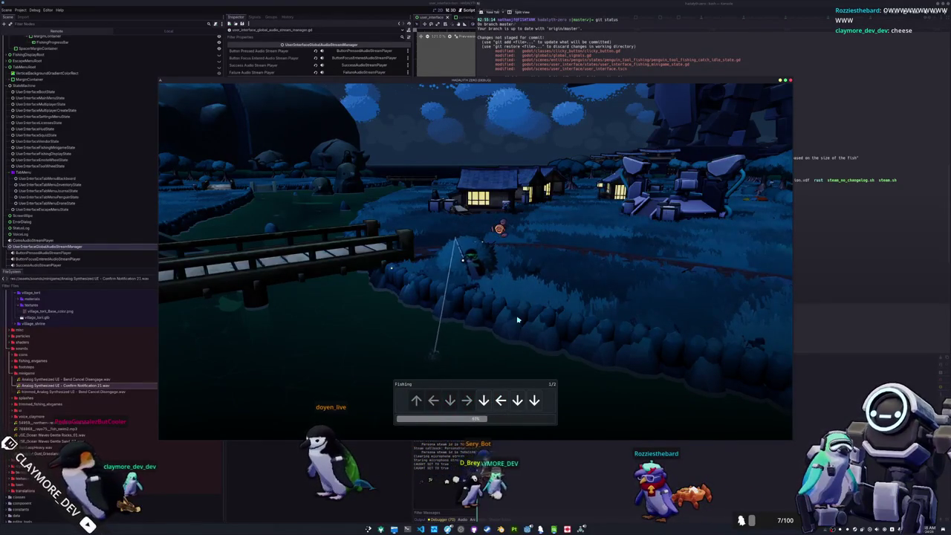
pyautogui.press('Down')
pyautogui.press('Down')
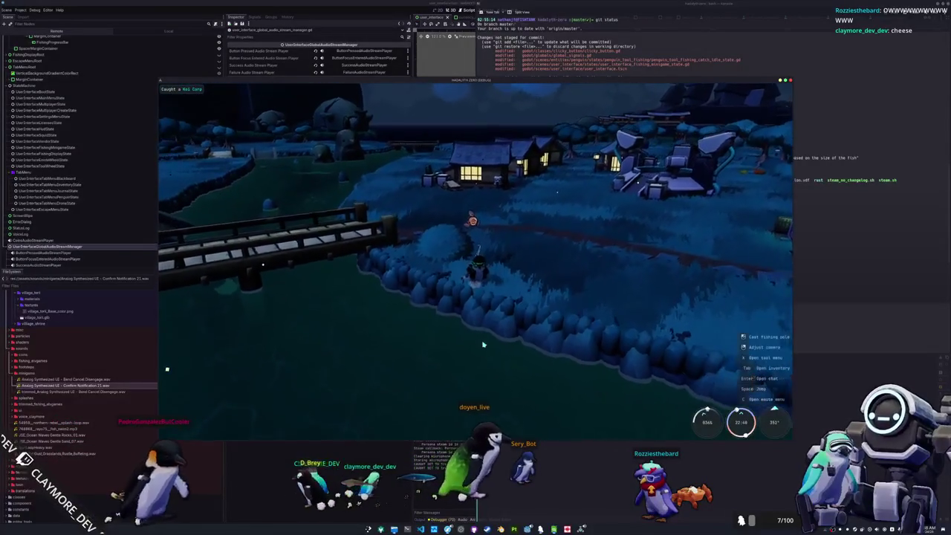
pyautogui.hotkey('alt', 'Tab')
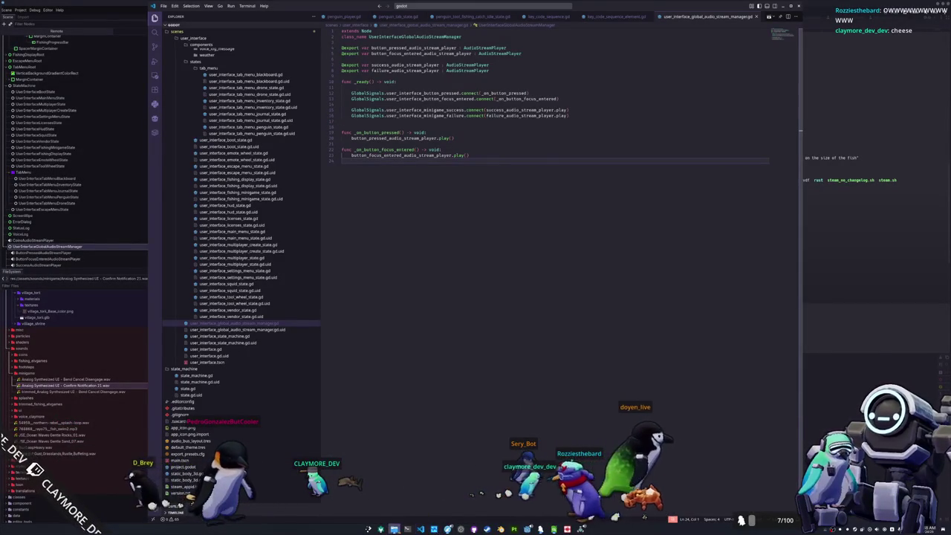
# Open data > Documents > Sonniss in Dolphin and search for 'interface'
pyautogui.hotkey('alt', 'Tab')
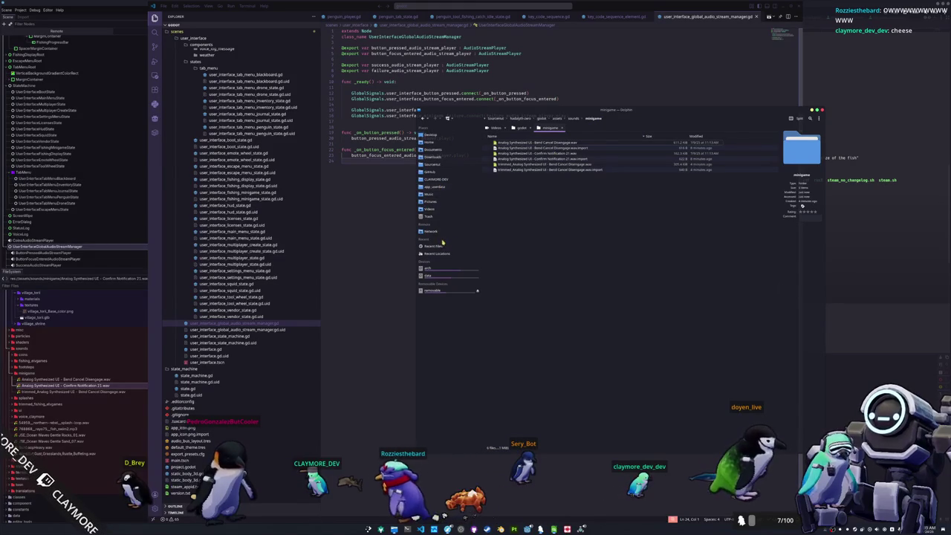
pyautogui.hotkey('alt', 'Tab')
pyautogui.hotkey('alt', 'Tab')
pyautogui.hotkey('alt', 'Tab')
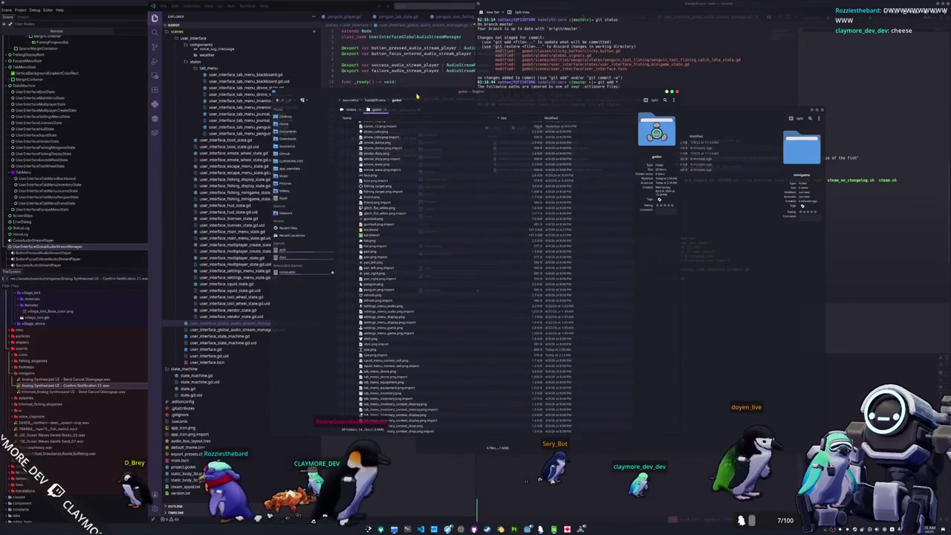
pyautogui.click(92, 286)
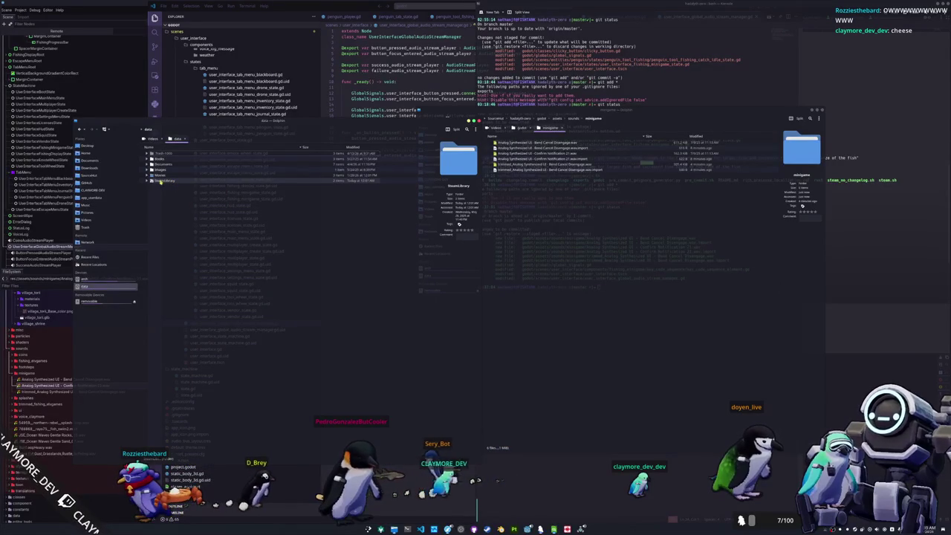
pyautogui.click(159, 164)
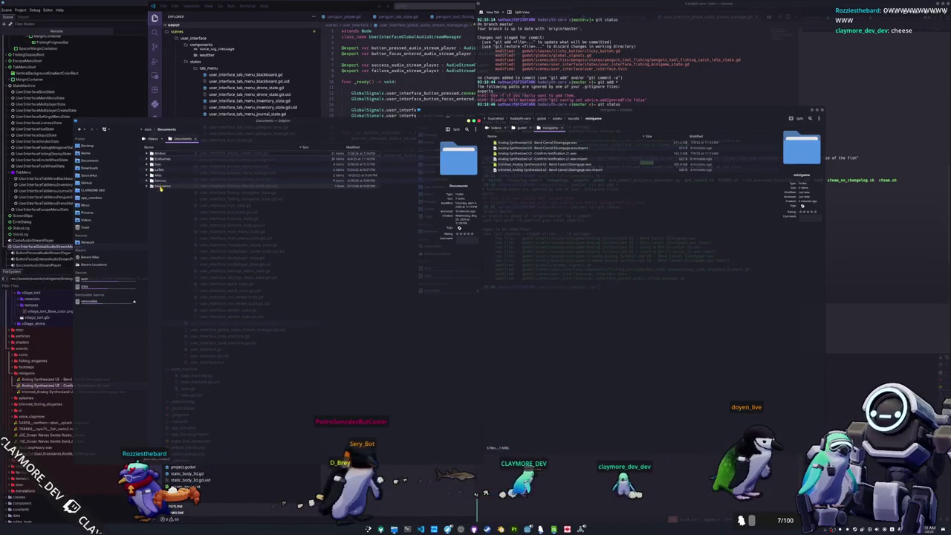
pyautogui.click(162, 181)
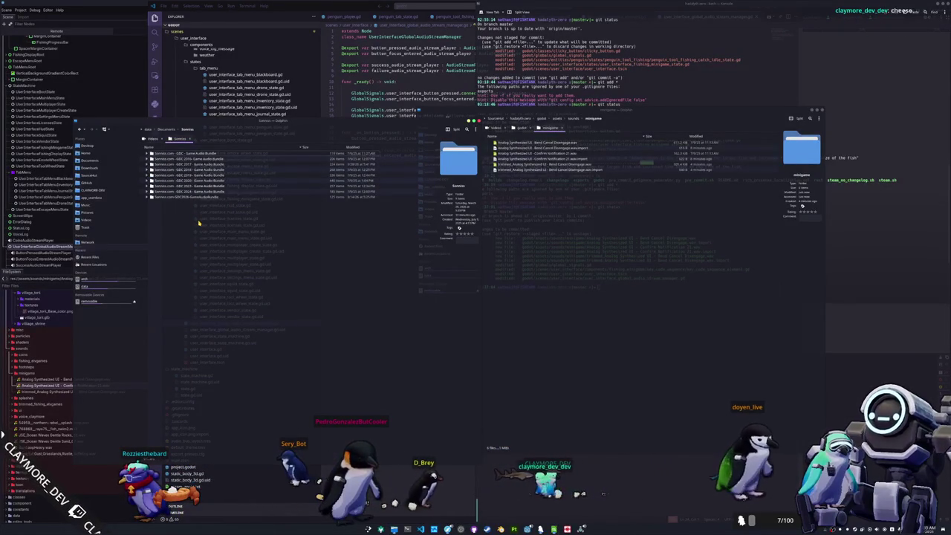
pyautogui.hotkey('ctrl', 'f')
pyautogui.write('interface')
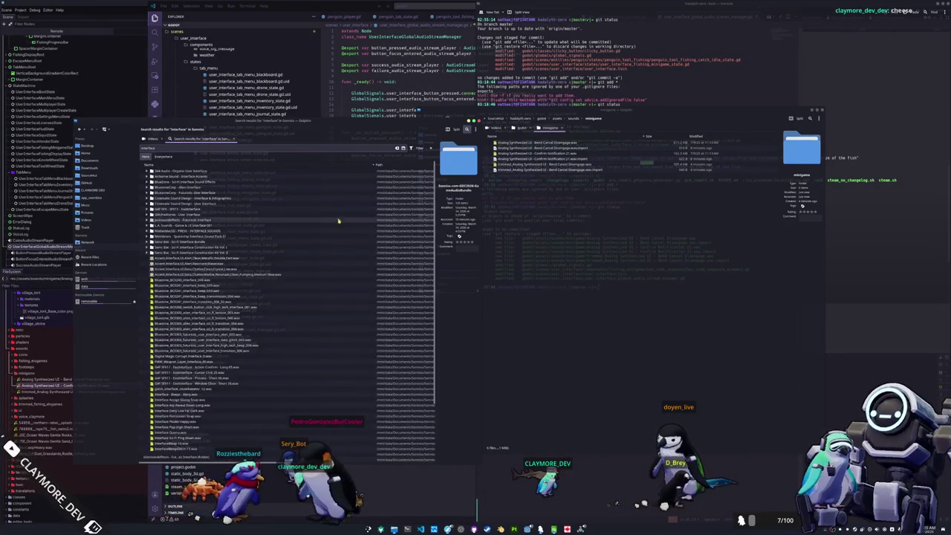
# Preview interface beep 053, Deny Low Fat Dark, Reveal Down Long and Query sounds
pyautogui.click(281, 258)
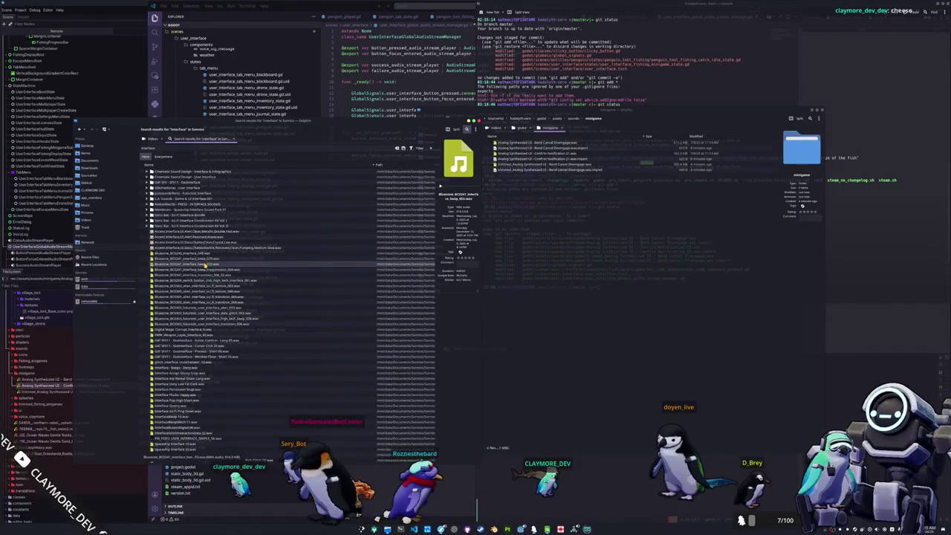
pyautogui.doubleClick(204, 265)
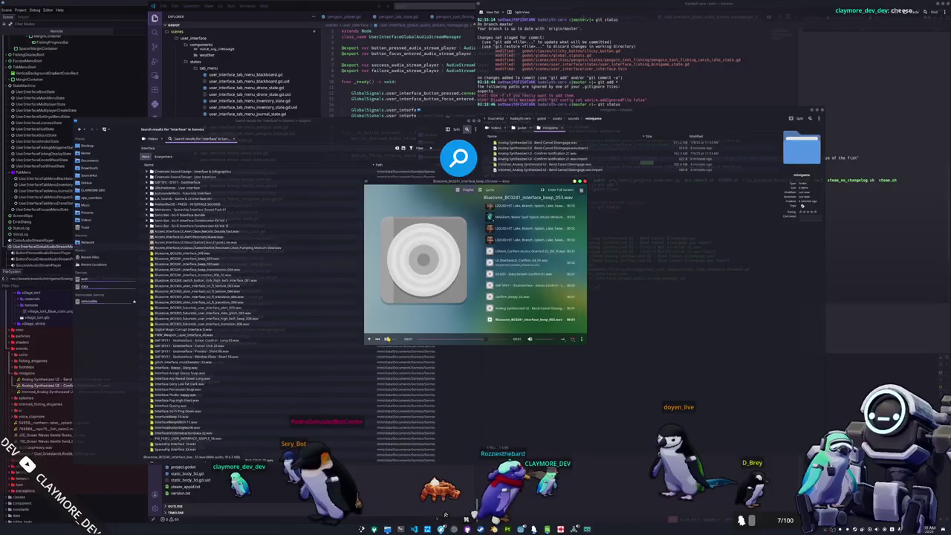
pyautogui.click(584, 181)
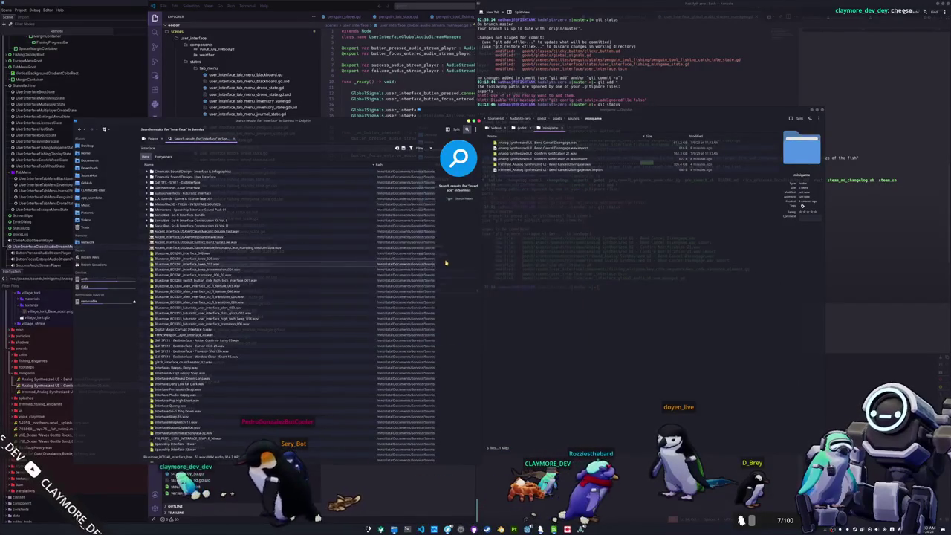
pyautogui.scroll(-3, 334, 297)
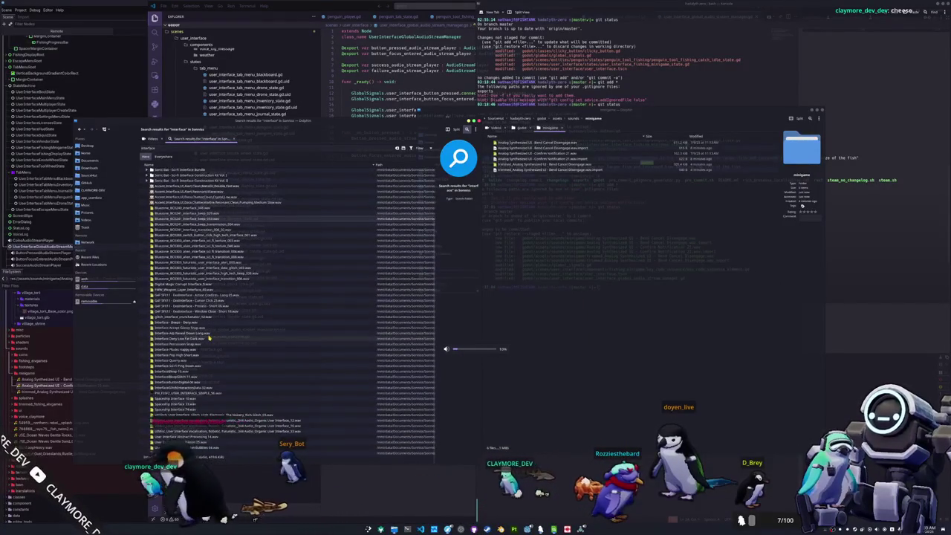
pyautogui.moveTo(199, 338)
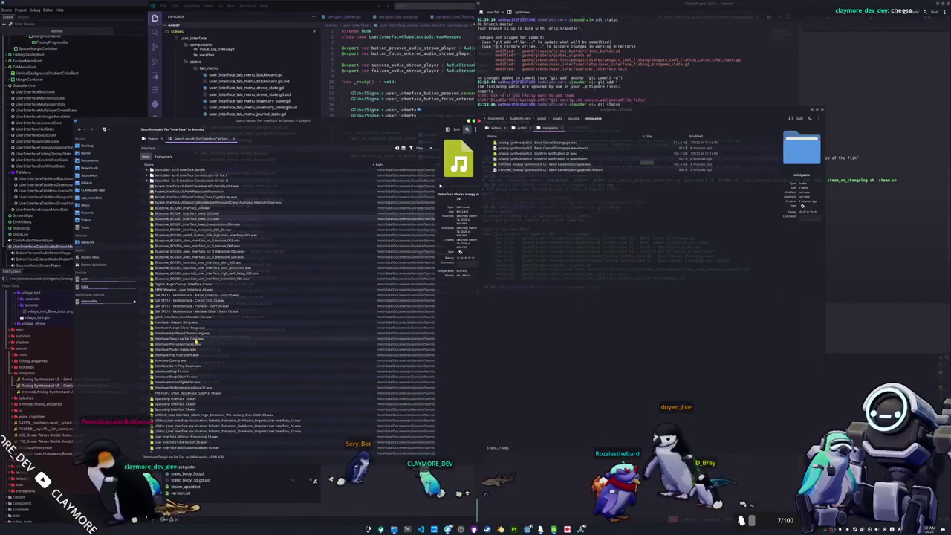
pyautogui.click(197, 339)
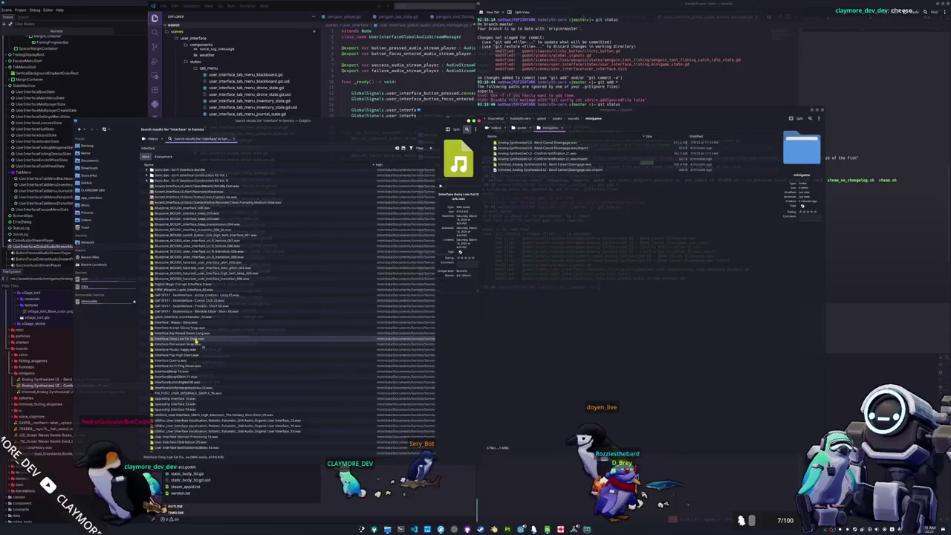
pyautogui.doubleClick(196, 339)
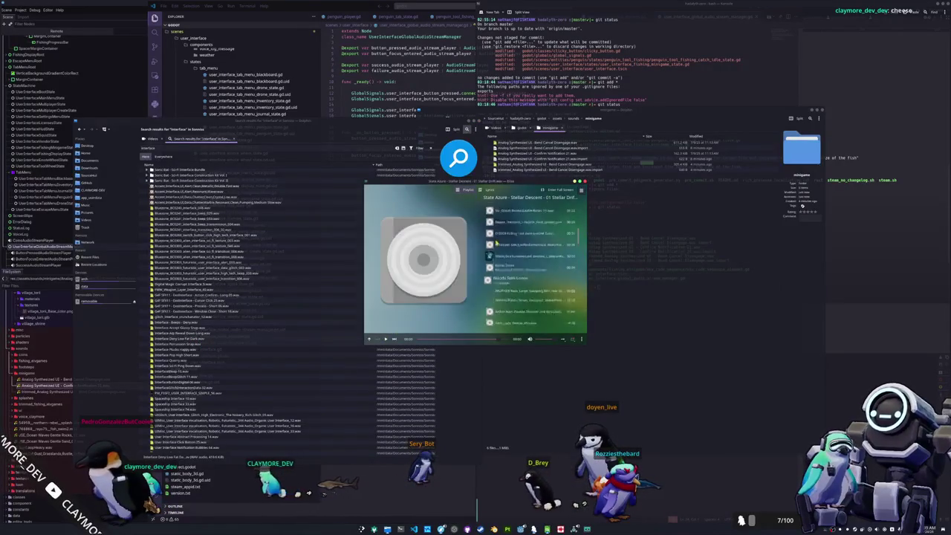
pyautogui.click(585, 181)
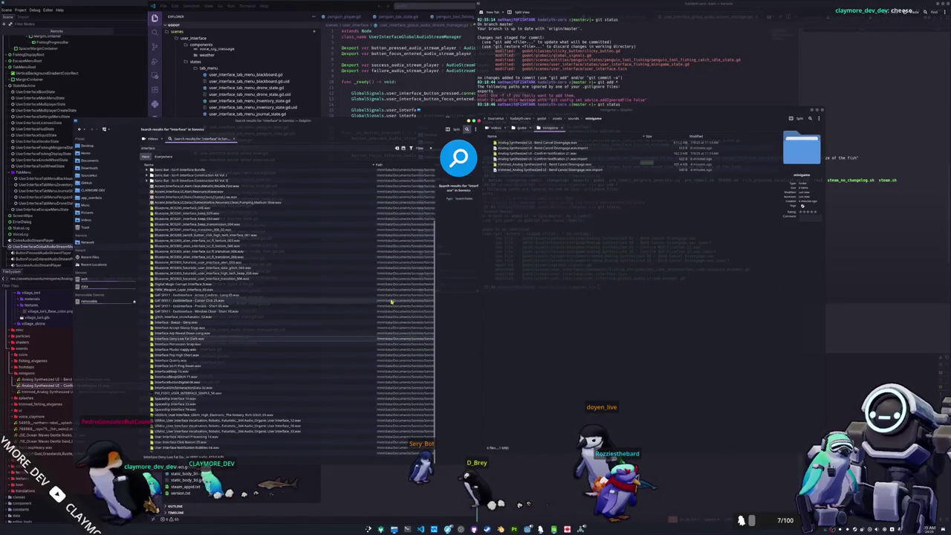
pyautogui.click(235, 334)
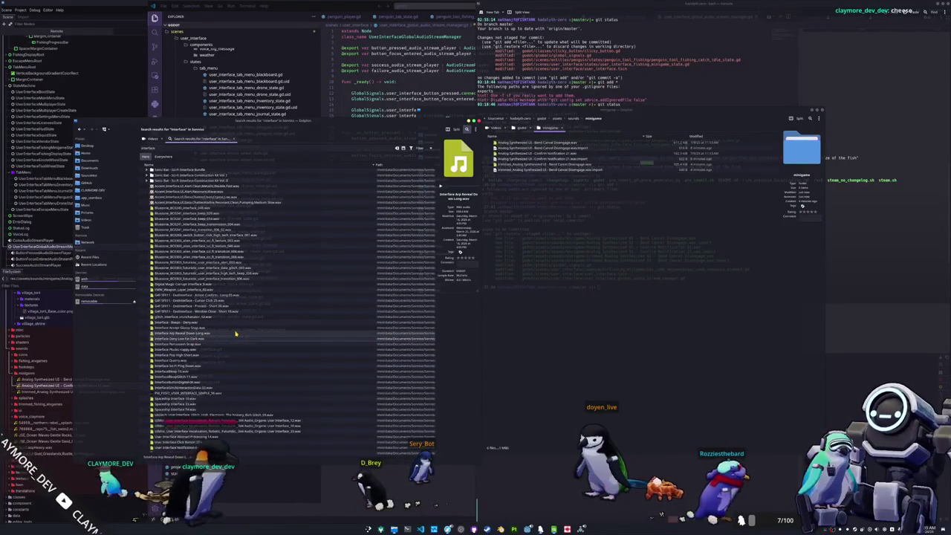
pyautogui.doubleClick(236, 334)
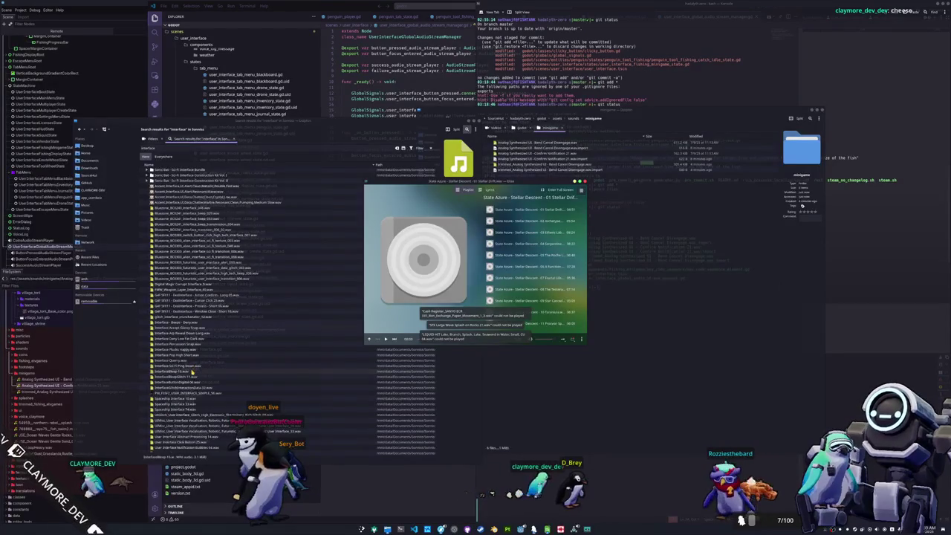
pyautogui.doubleClick(195, 361)
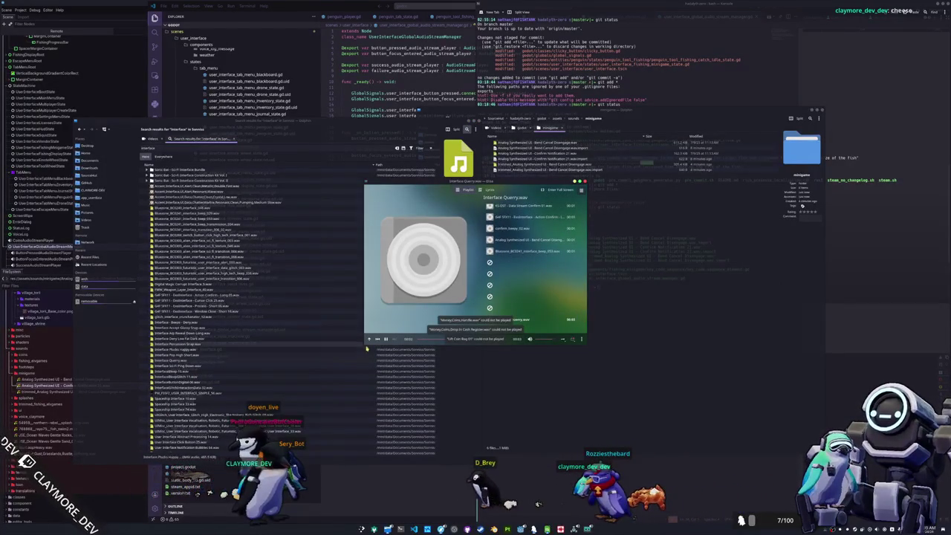
pyautogui.hotkey('ctrl', 'q')
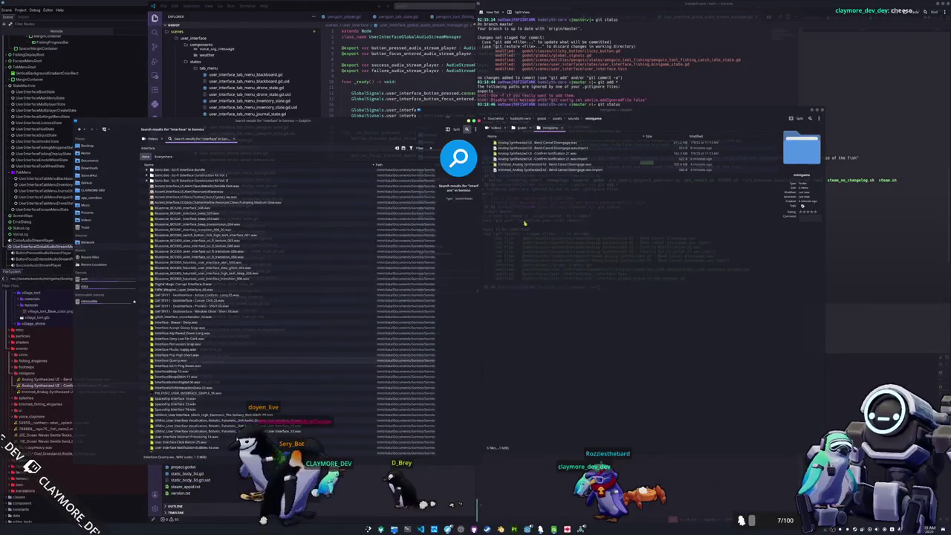
# Audition Notification Bubbles 04, Spaceship Interface 74 and InterfaceButtonDigital-06 sounds
pyautogui.click(196, 423)
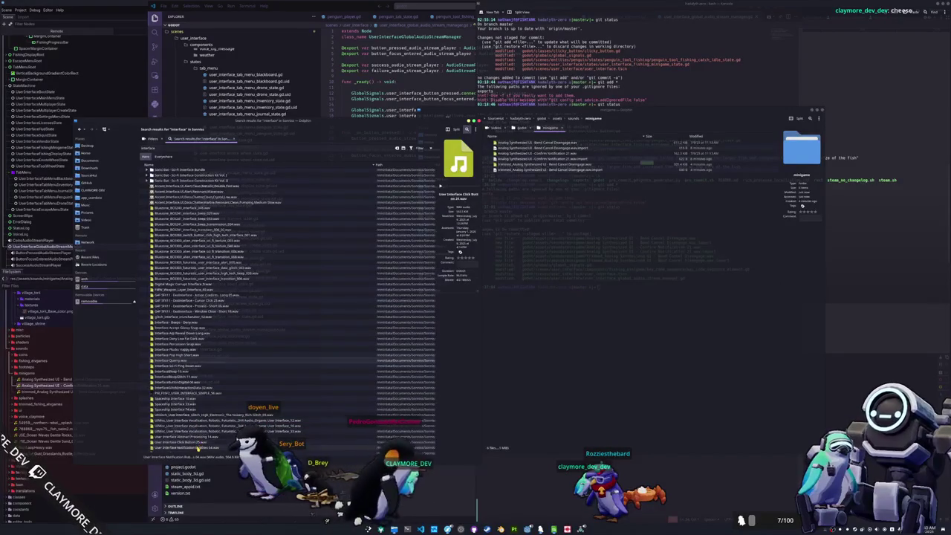
pyautogui.click(197, 448)
pyautogui.doubleClick(197, 448)
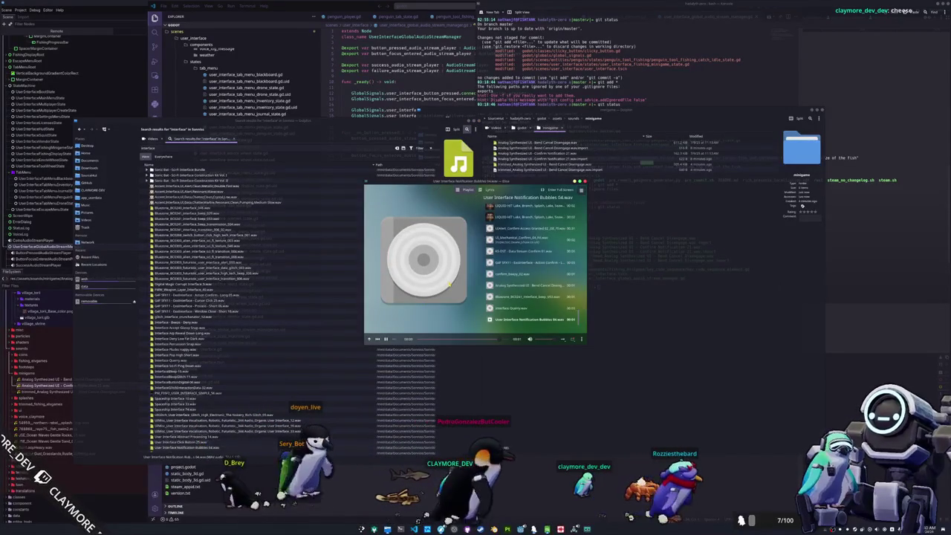
pyautogui.hotkey('ctrl', 'q')
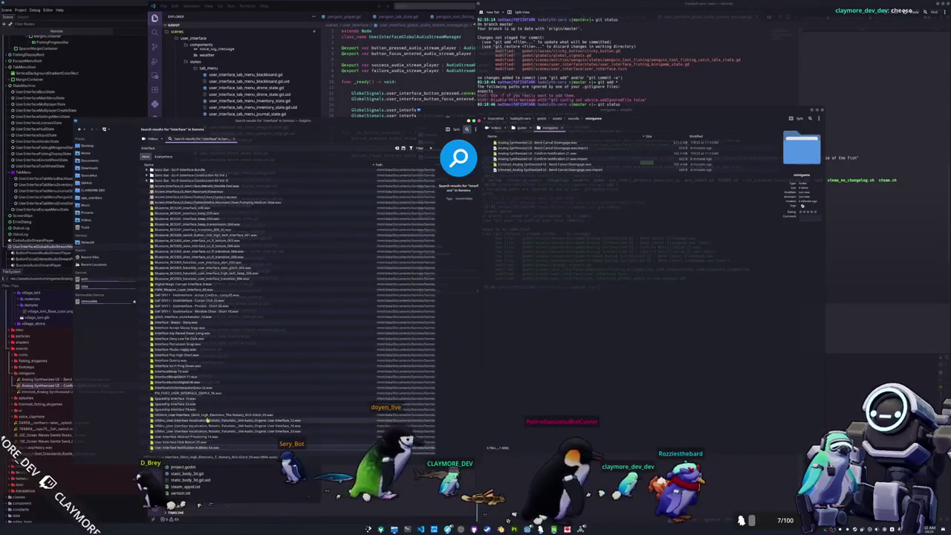
pyautogui.click(208, 421)
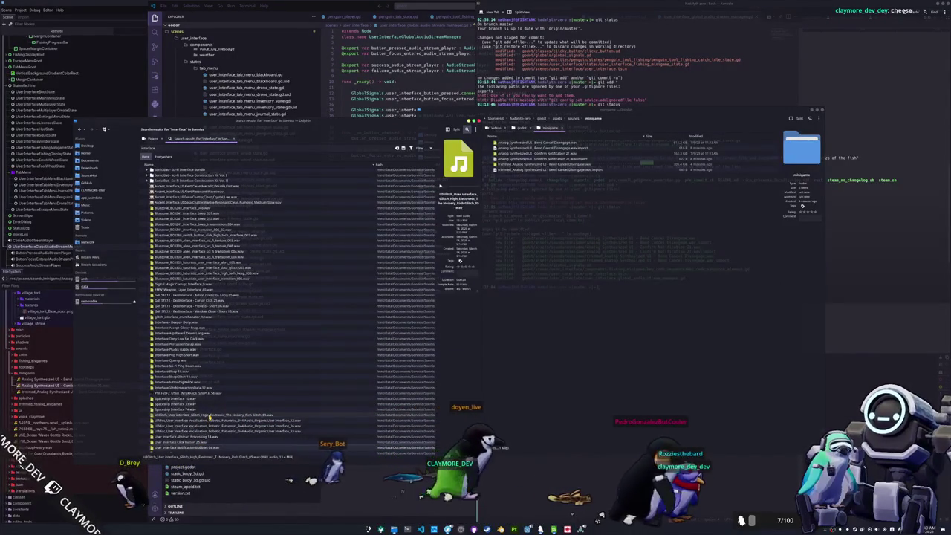
pyautogui.click(213, 411)
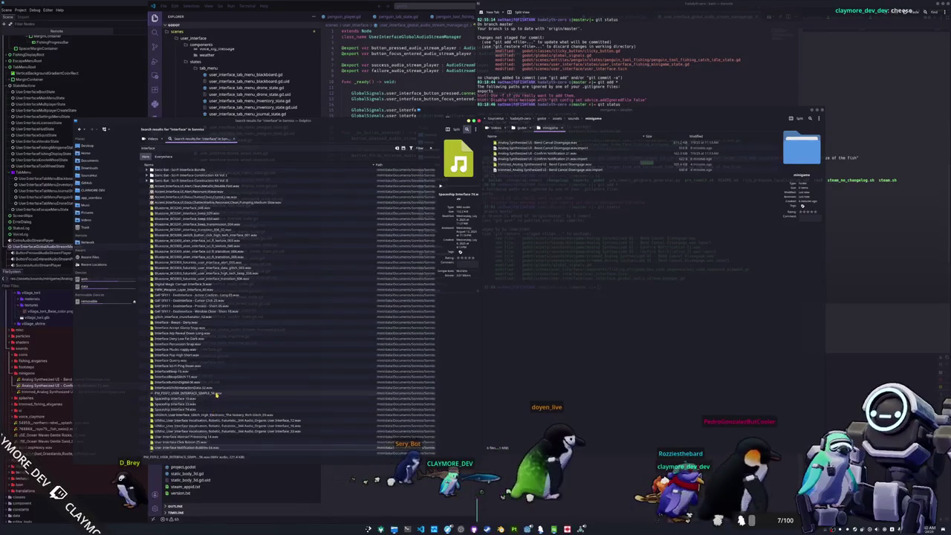
pyautogui.click(217, 388)
pyautogui.click(220, 382)
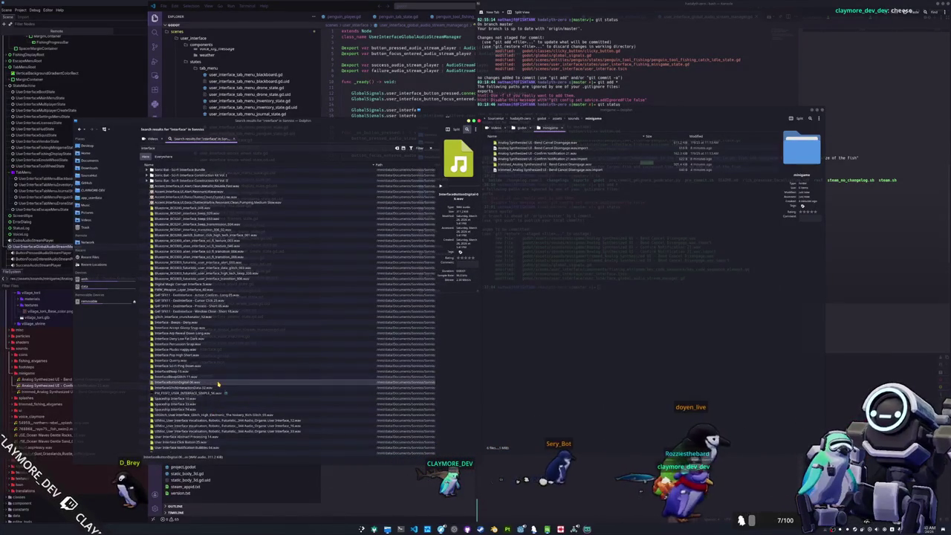
pyautogui.doubleClick(218, 384)
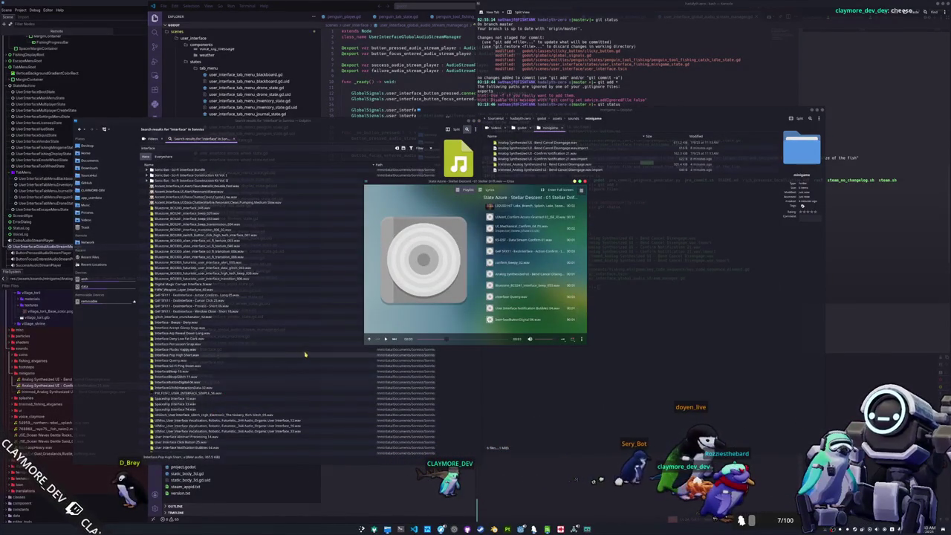
pyautogui.hotkey('ctrl', 'q')
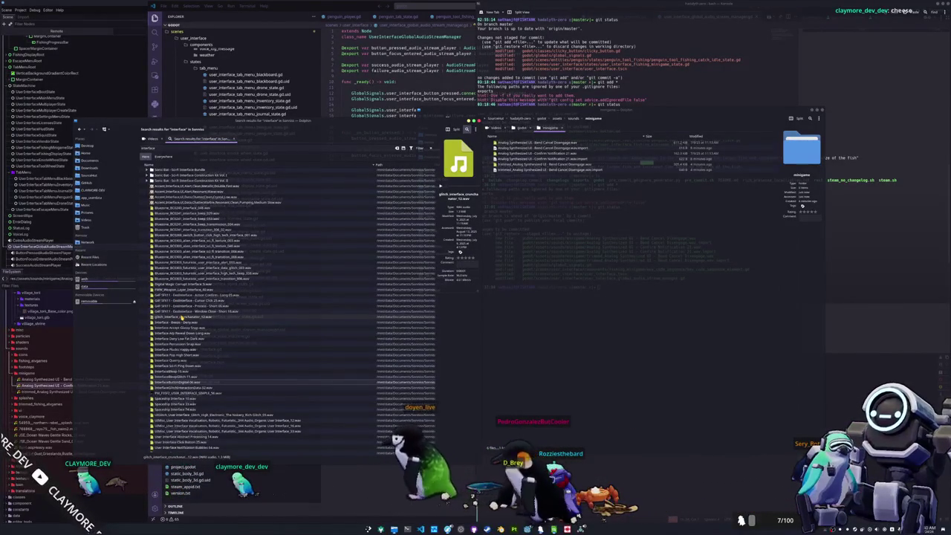
# Compare Pop High Short and beep 053, then copy Interface Accept Glassy Snap.wav into the minigame folder
pyautogui.scroll(3, 197, 402)
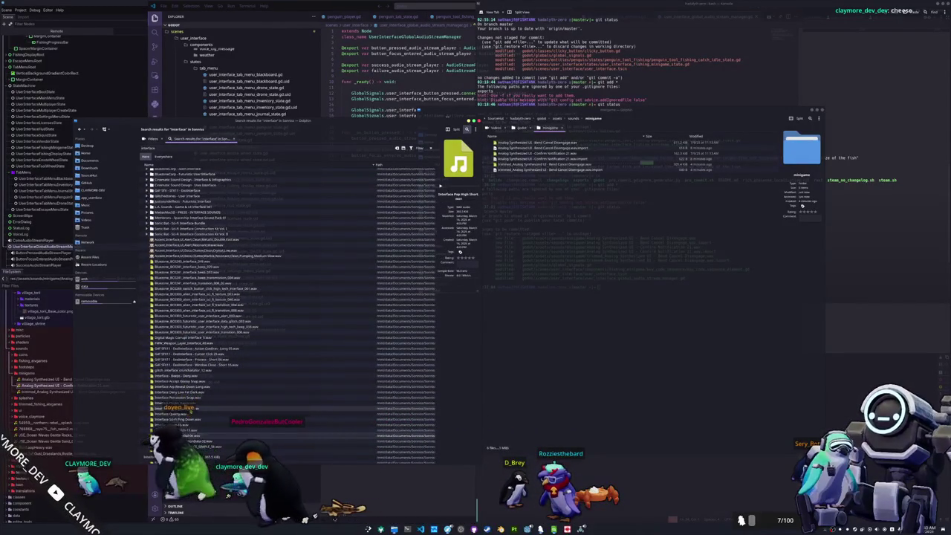
pyautogui.doubleClick(190, 409)
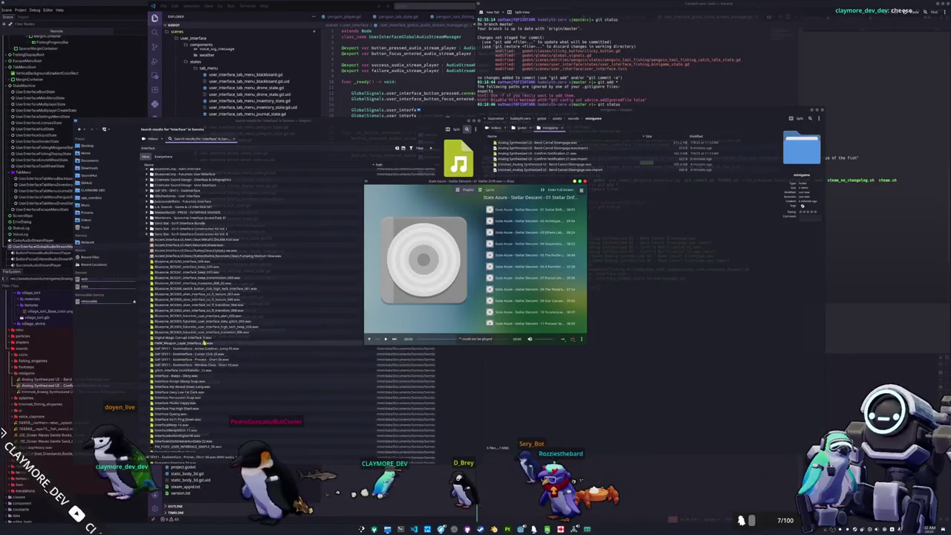
pyautogui.doubleClick(207, 274)
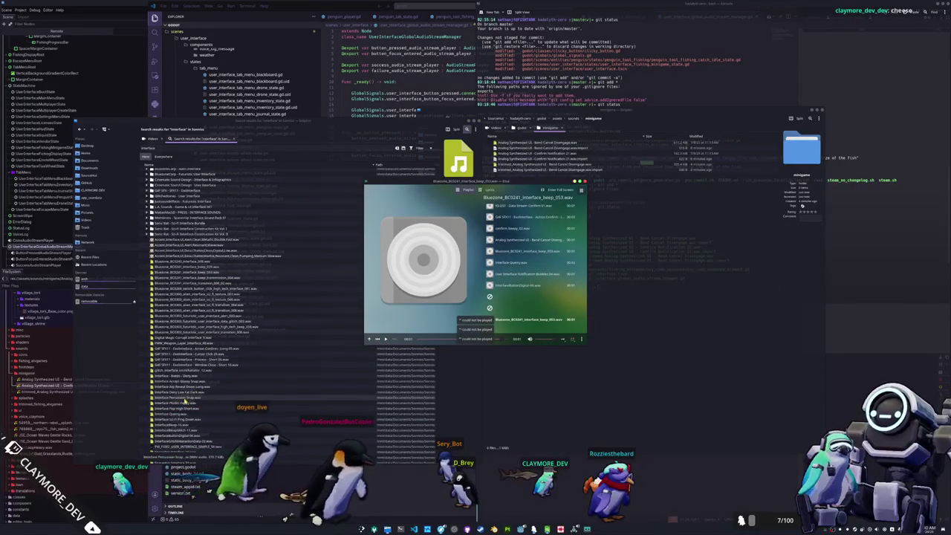
pyautogui.click(190, 384)
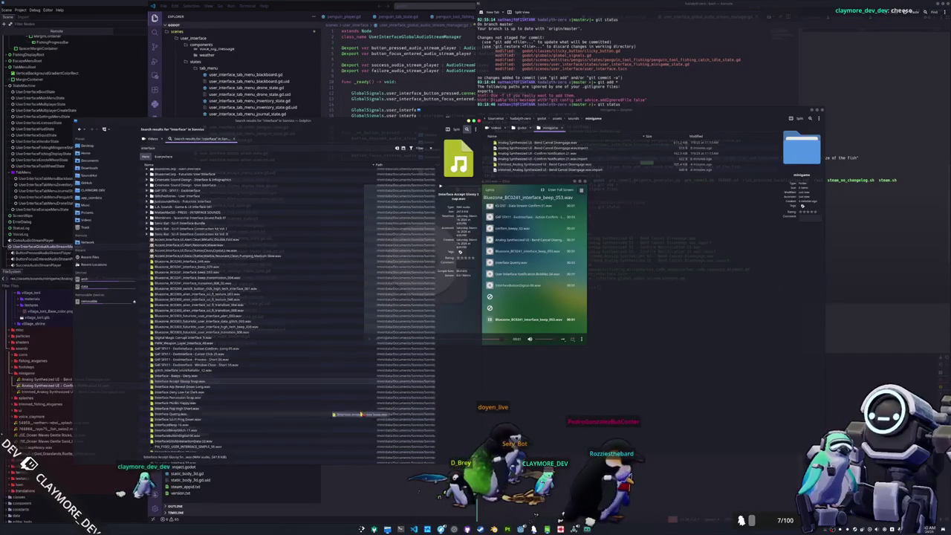
pyautogui.moveTo(632, 370); pyautogui.dragTo(639, 222)
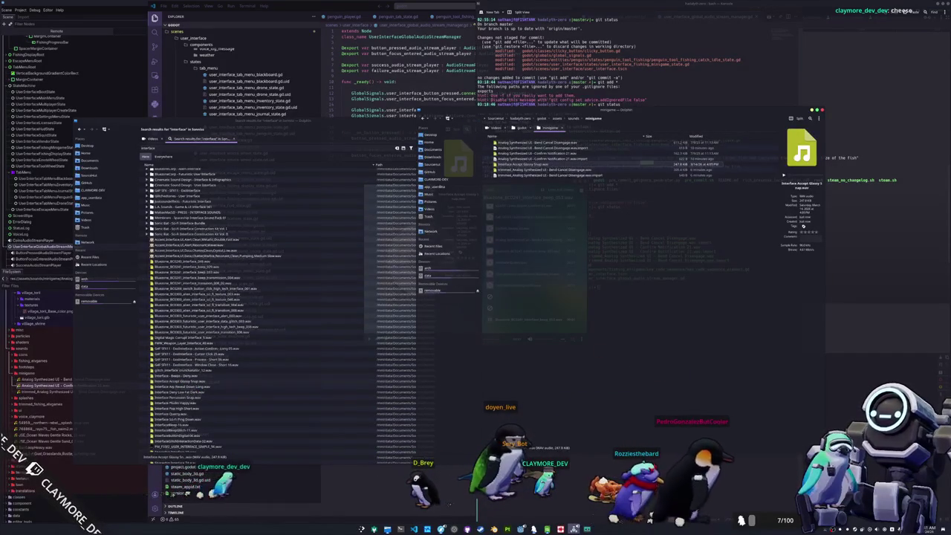
pyautogui.hotkey('alt', 'Tab')
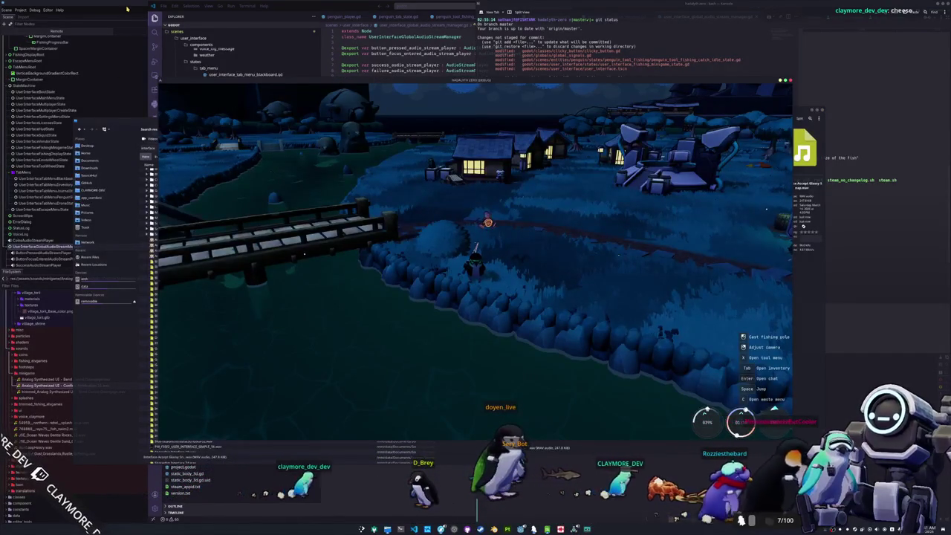
pyautogui.hotkey('alt', 'Tab')
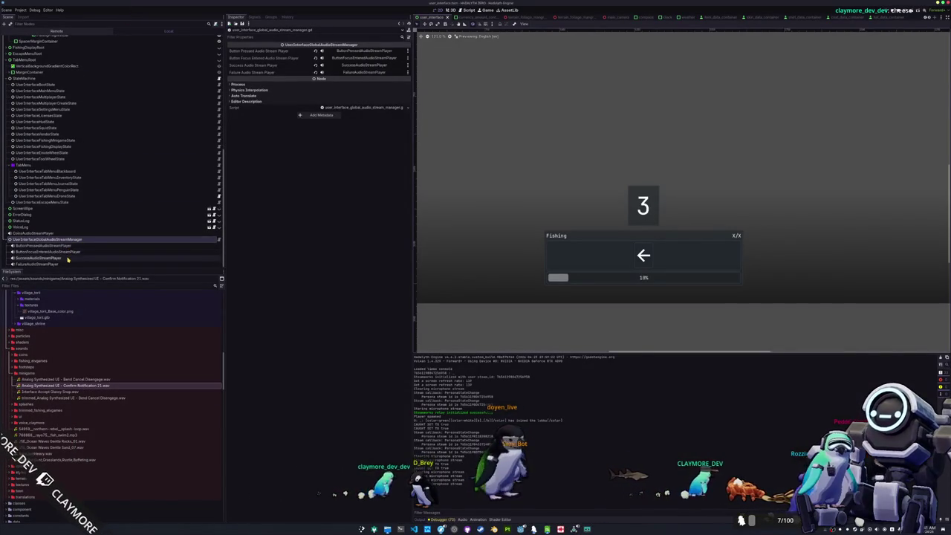
# Quick Load Interface Accept Glassy Snap.wav as SuccessAudioStreamPlayer's stream
pyautogui.click(82, 258)
pyautogui.click(401, 103)
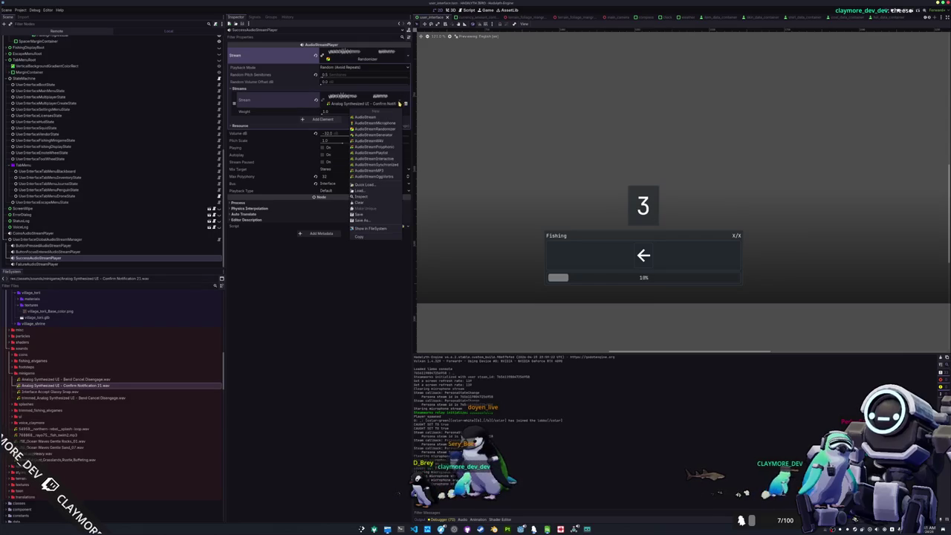
pyautogui.click(365, 188)
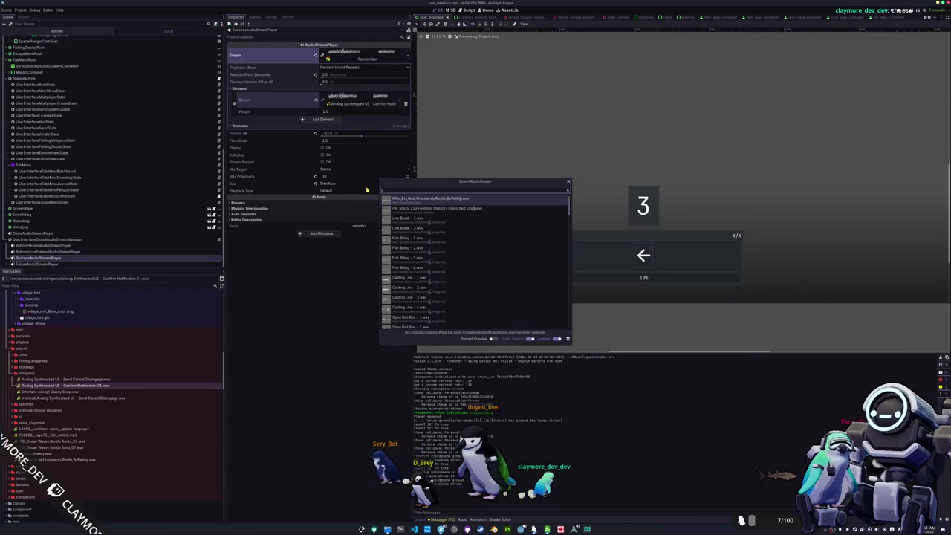
pyautogui.write('ass')
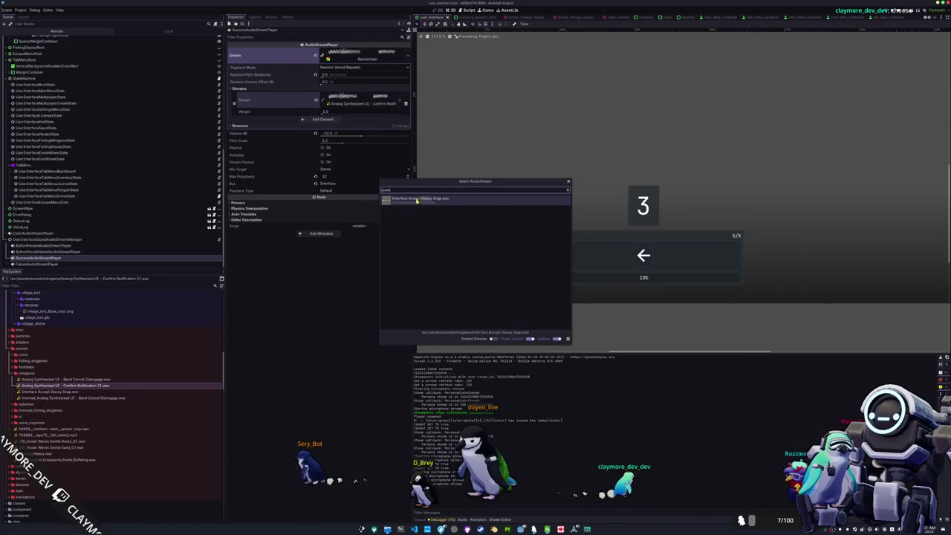
pyautogui.doubleClick(418, 200)
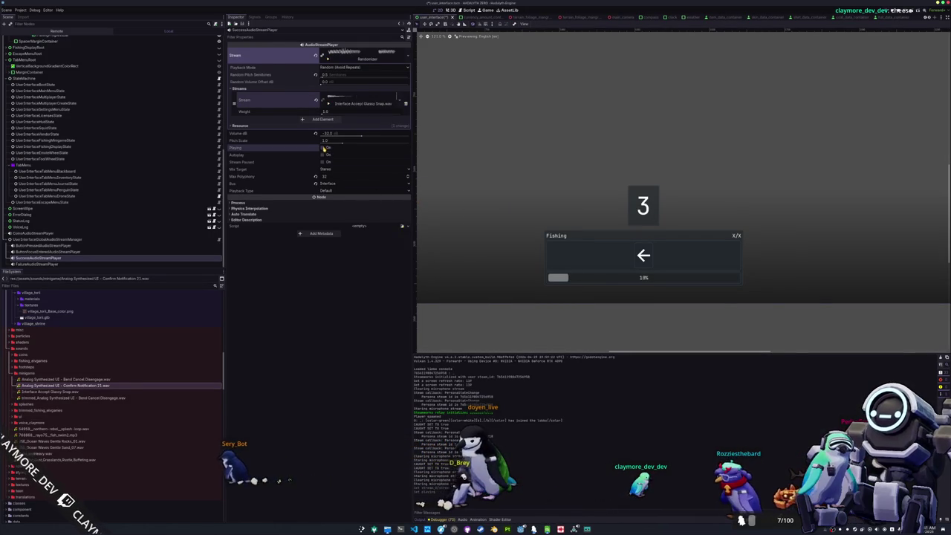
# Set pitch scale to 1.25 and tune the volume, previewing the success sound
pyautogui.click(317, 133)
pyautogui.click(322, 148)
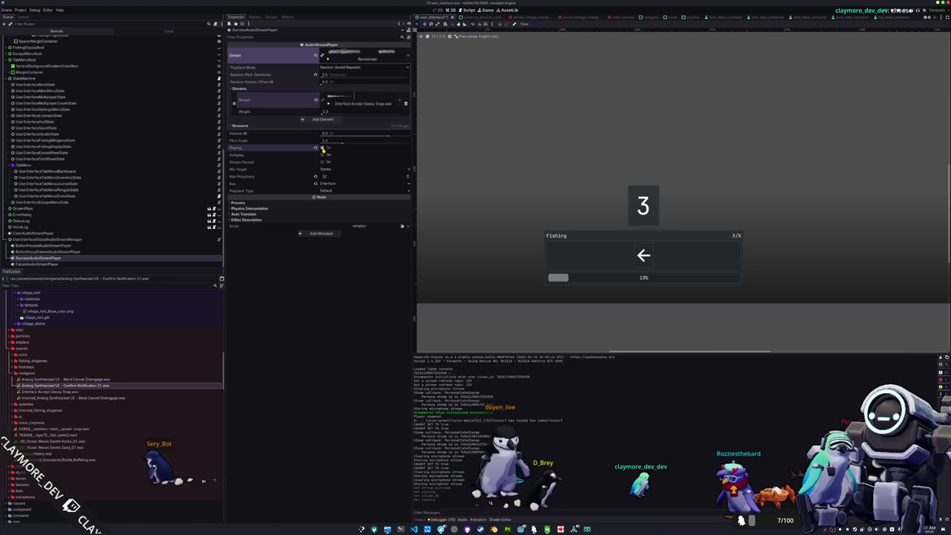
pyautogui.click(354, 135)
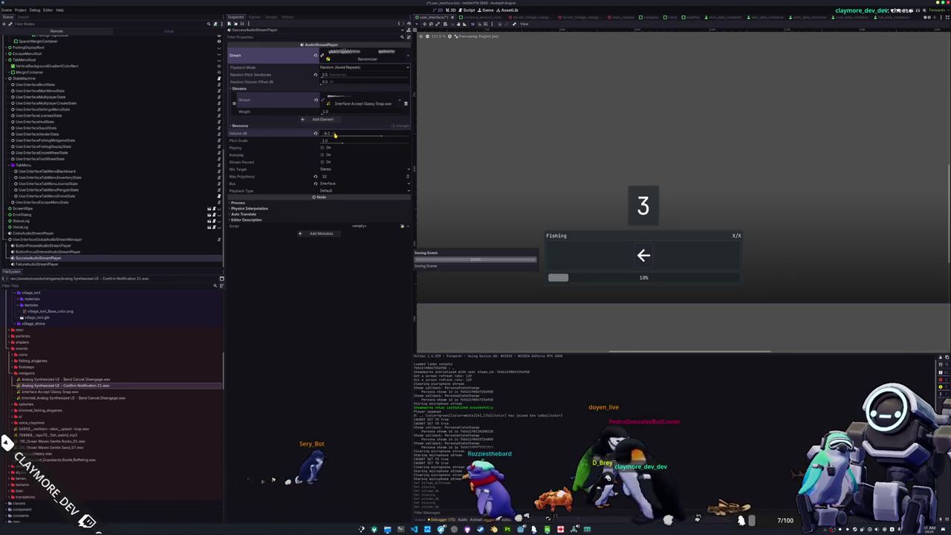
pyautogui.click(322, 148)
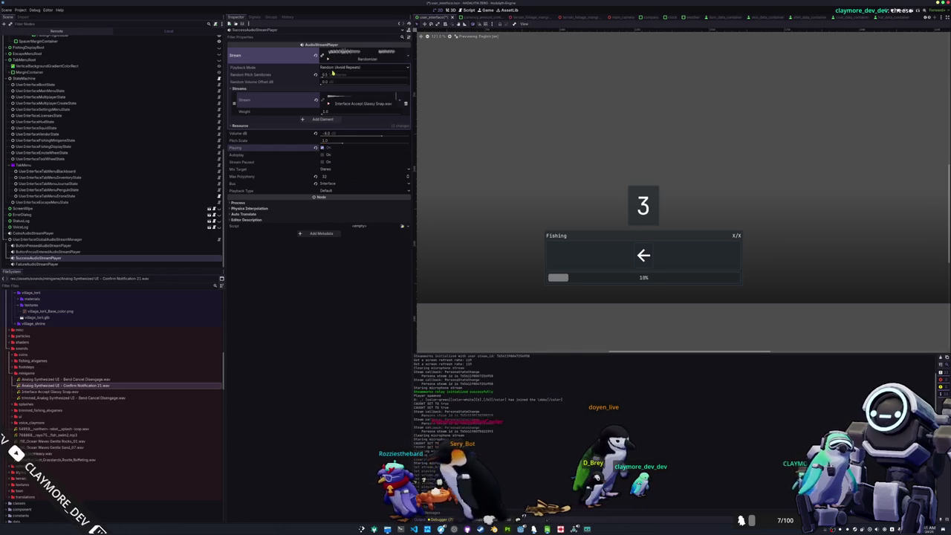
pyautogui.click(337, 140)
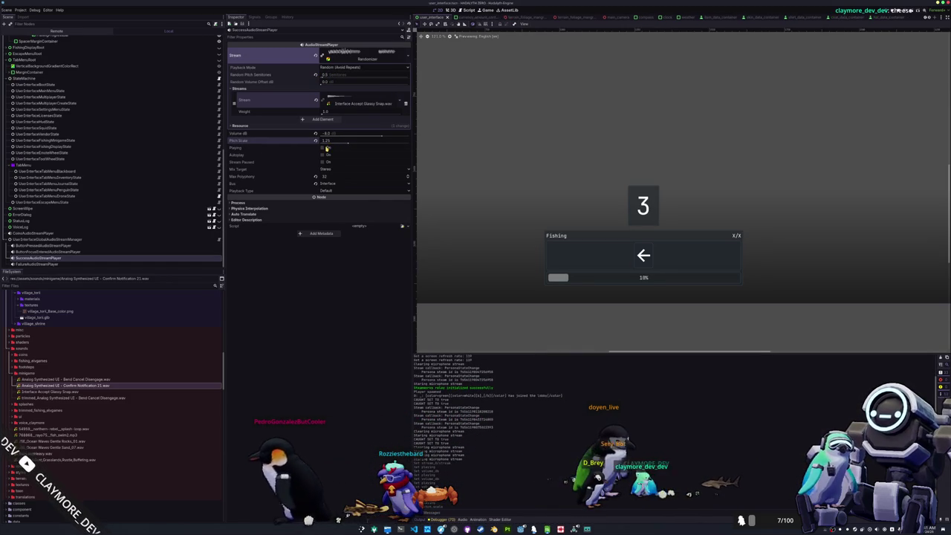
pyautogui.write('1.25')
pyautogui.click(324, 148)
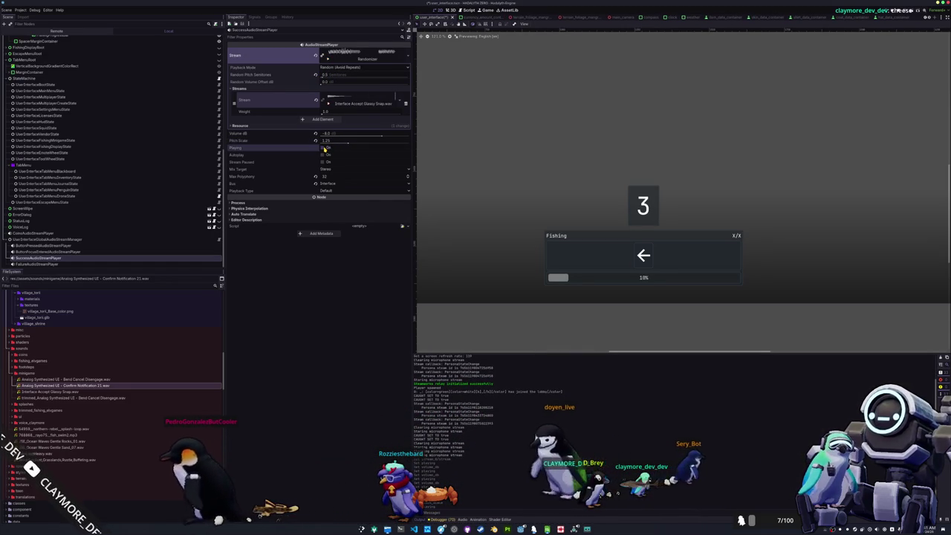
pyautogui.click(327, 133)
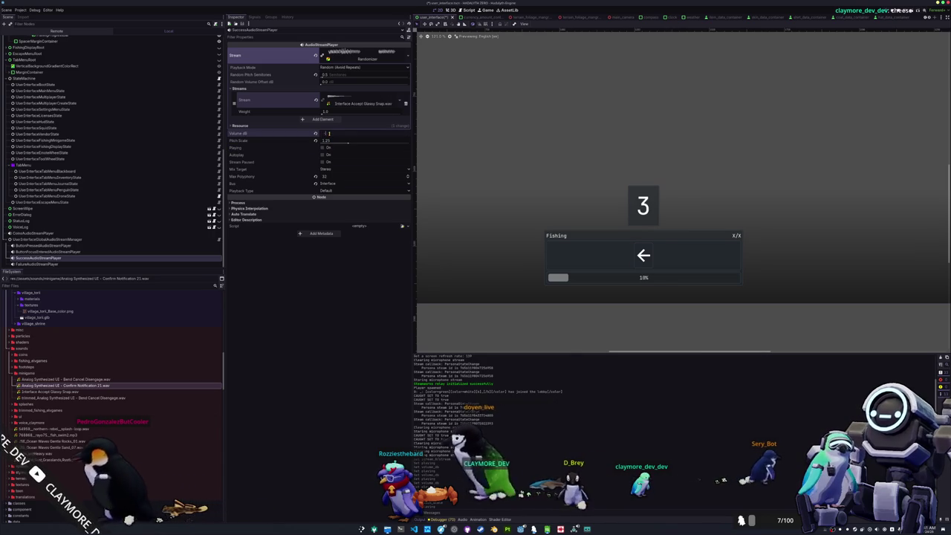
pyautogui.click(323, 148)
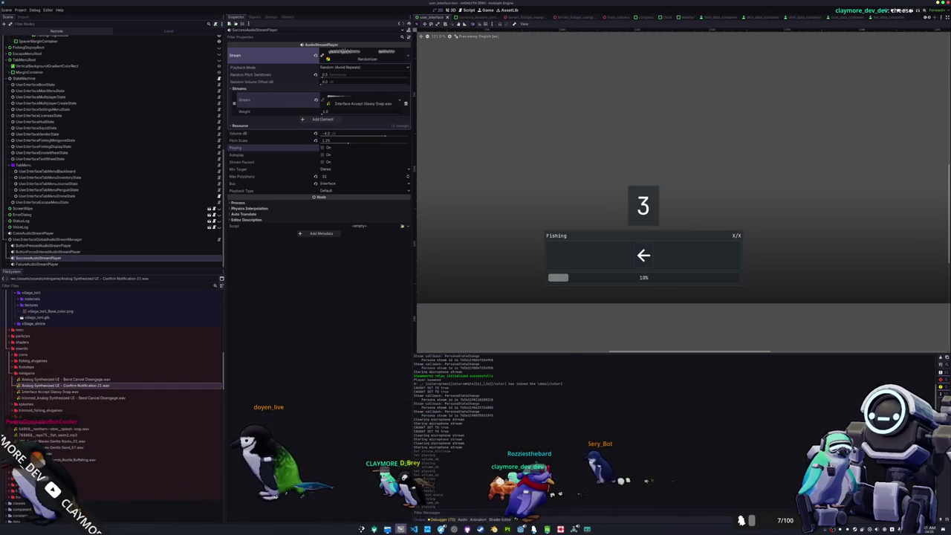
pyautogui.hotkey('alt', 'Tab')
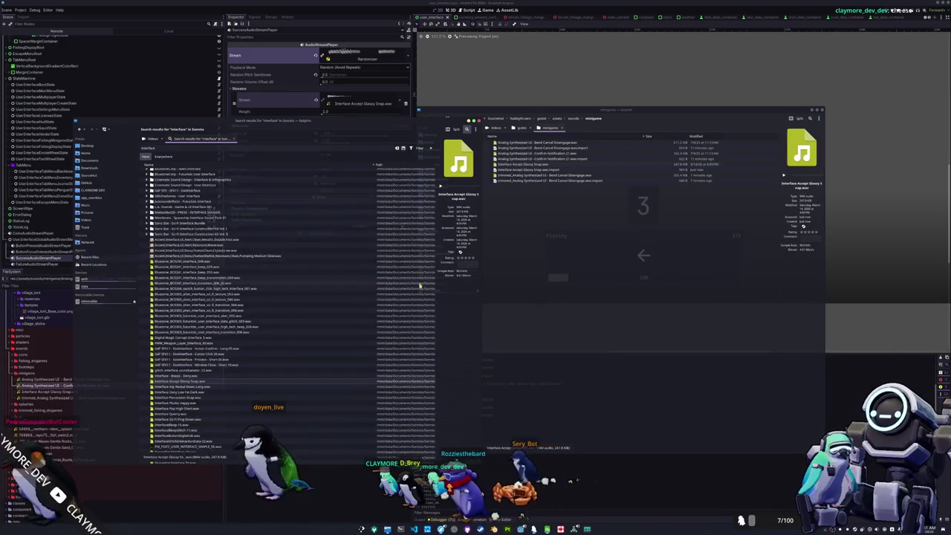
# Search for 'success' and copy Success 2a.wav into the minigame folder
pyautogui.click(344, 148)
pyautogui.write('accept')
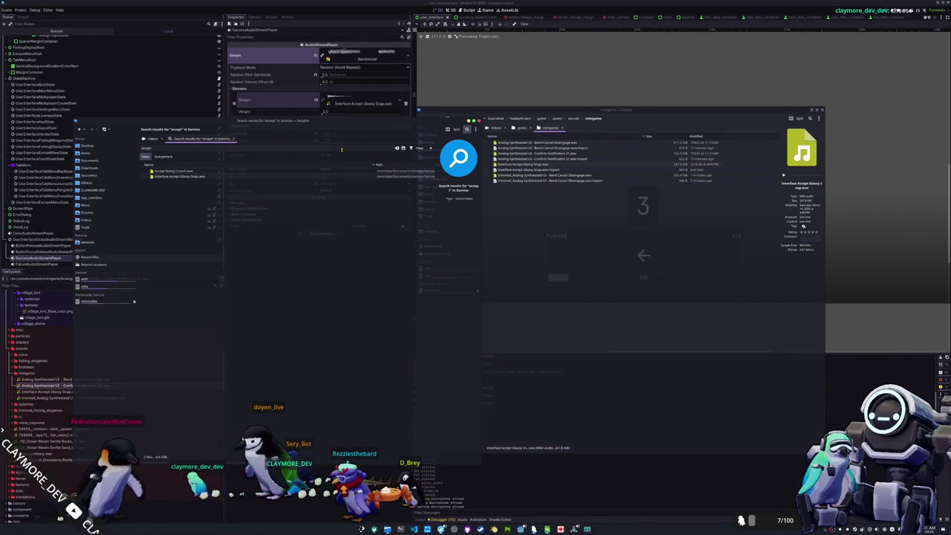
pyautogui.click(228, 148)
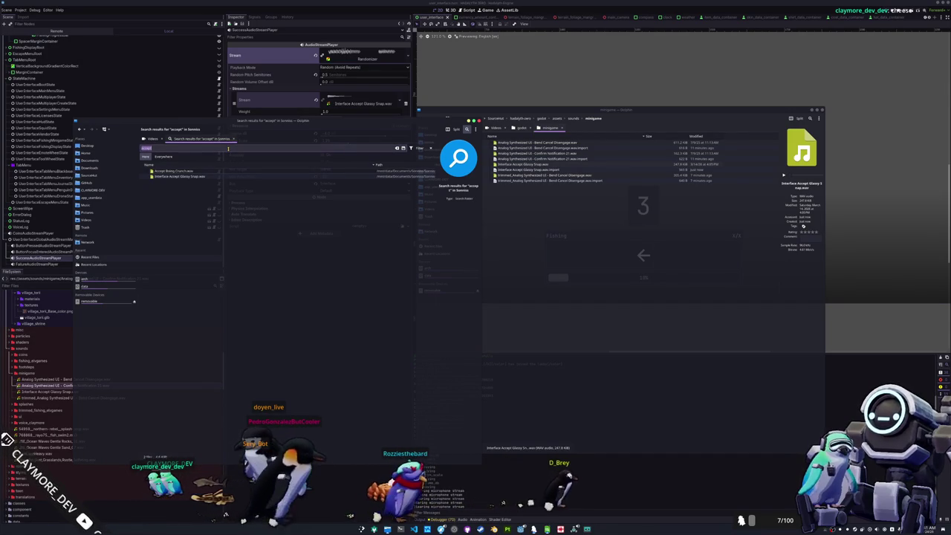
pyautogui.write('success')
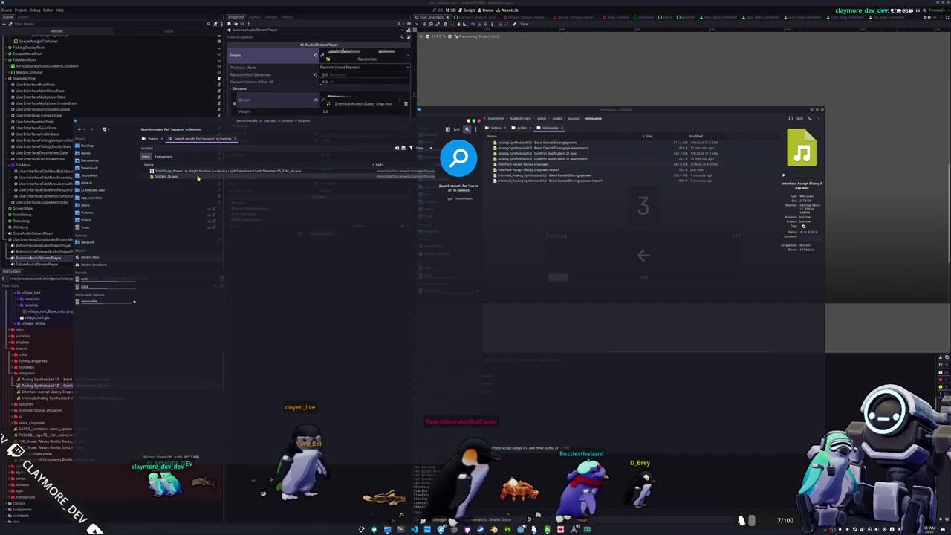
pyautogui.doubleClick(199, 176)
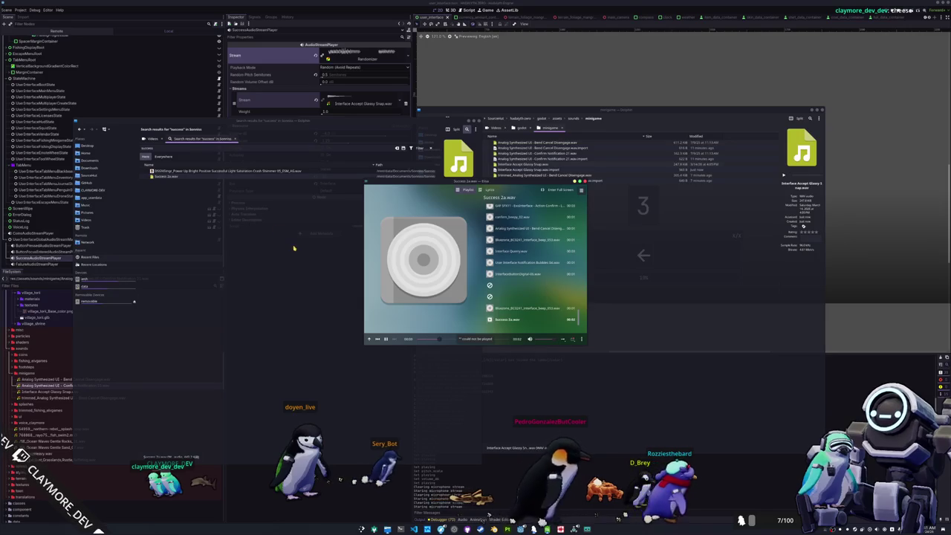
pyautogui.moveTo(169, 177)
pyautogui.mouseDown()
pyautogui.moveTo(521, 216)
pyautogui.moveTo(570, 250)
pyautogui.mouseUp()
# Open the Ambient Puzzle SFX Pack folder and audition Menu Confirm and other sounds
pyautogui.click(182, 146)
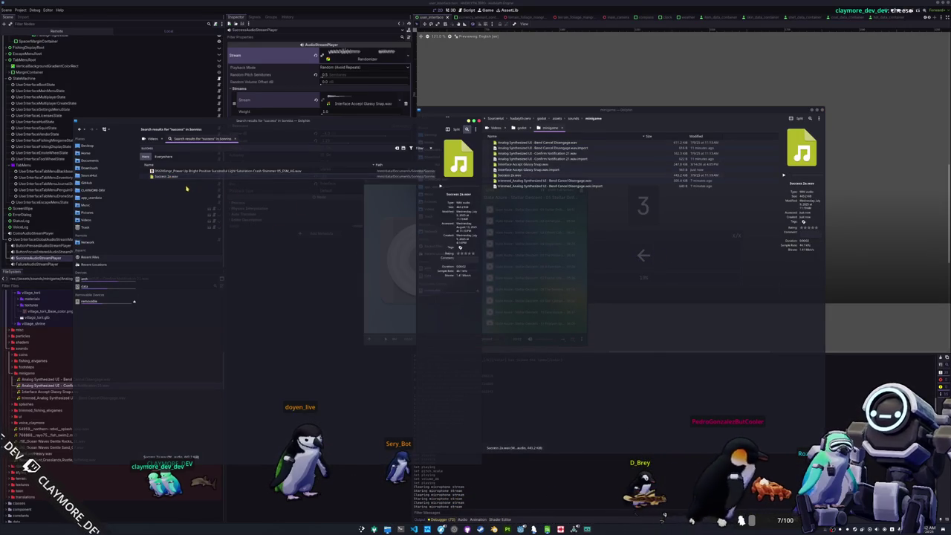
pyautogui.moveTo(219, 172)
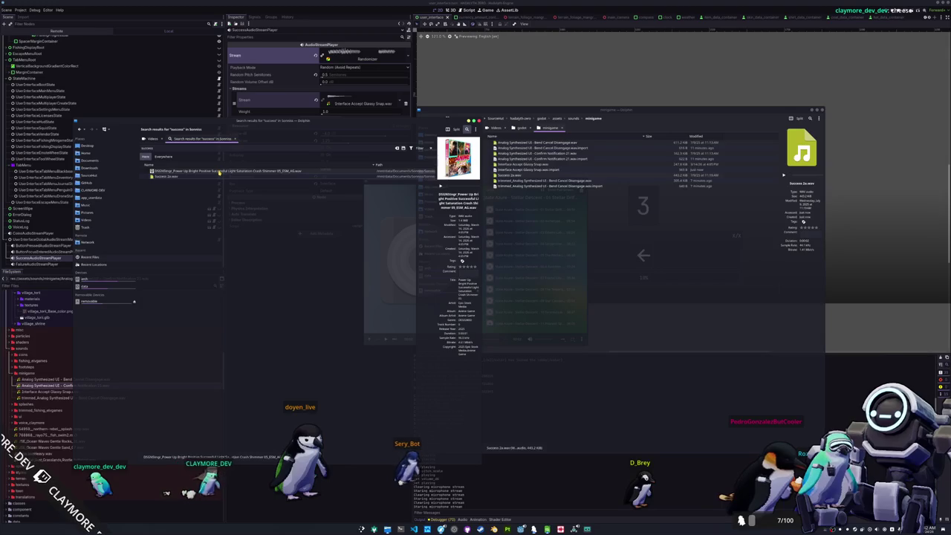
pyautogui.rightClick(213, 177)
pyautogui.click(231, 199)
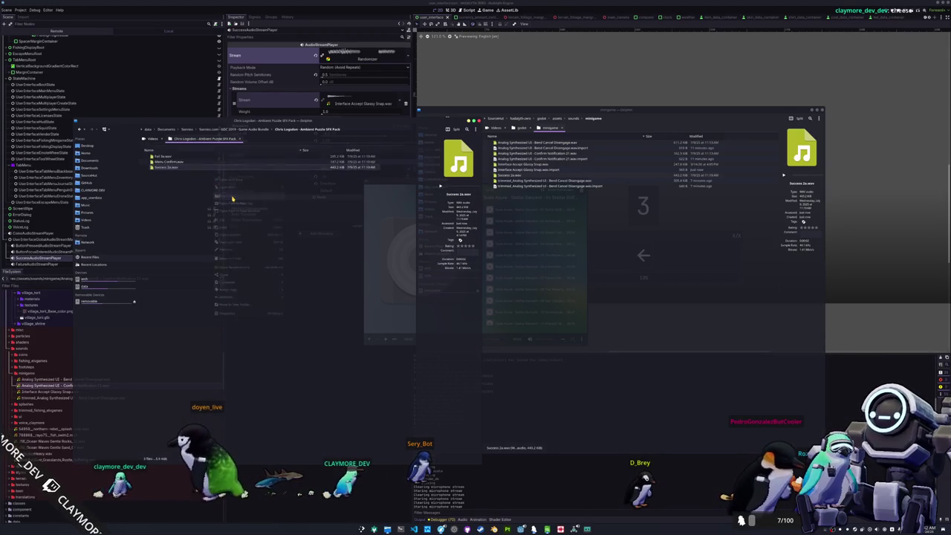
pyautogui.doubleClick(179, 159)
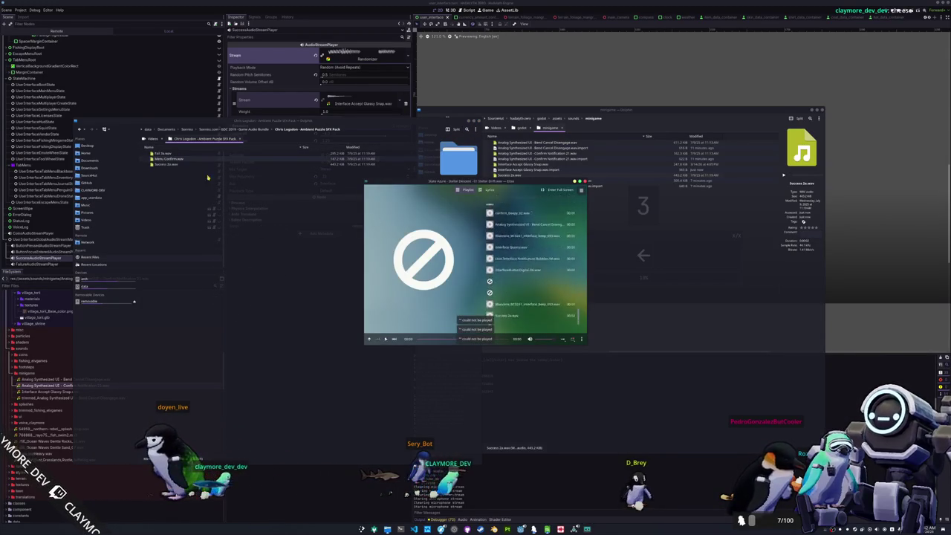
pyautogui.doubleClick(175, 154)
pyautogui.doubleClick(186, 159)
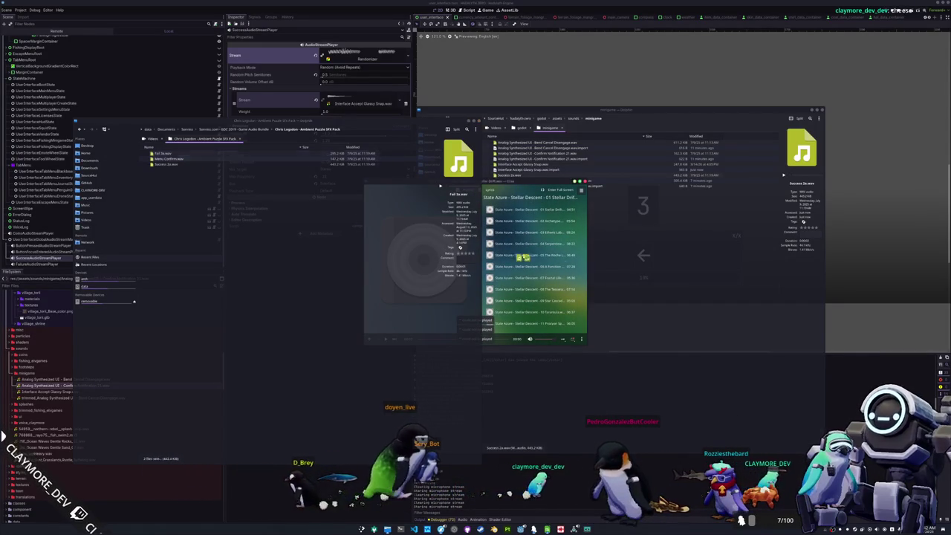
pyautogui.click(666, 275)
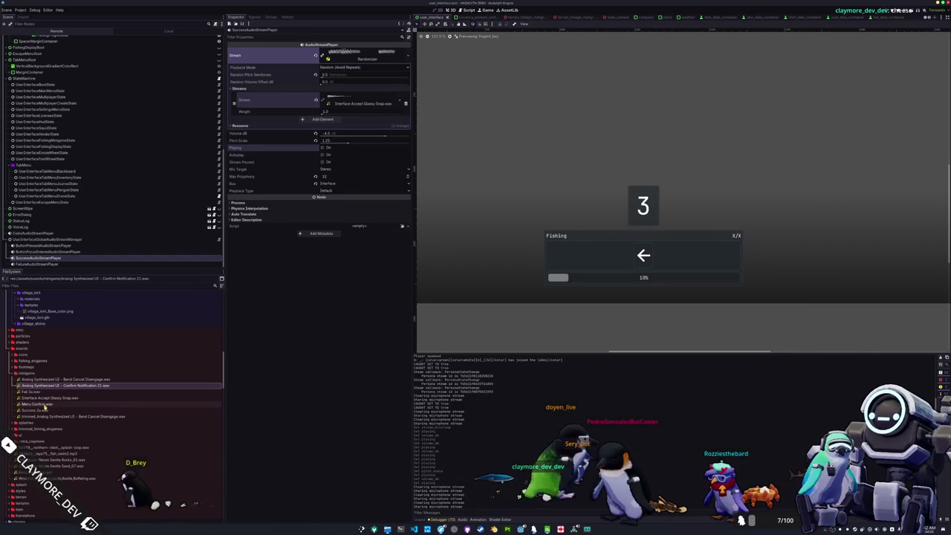
# Drop Menu Confirm.wav into SuccessAudioStreamPlayer's stream and preview it
pyautogui.moveTo(42, 405); pyautogui.dragTo(322, 164)
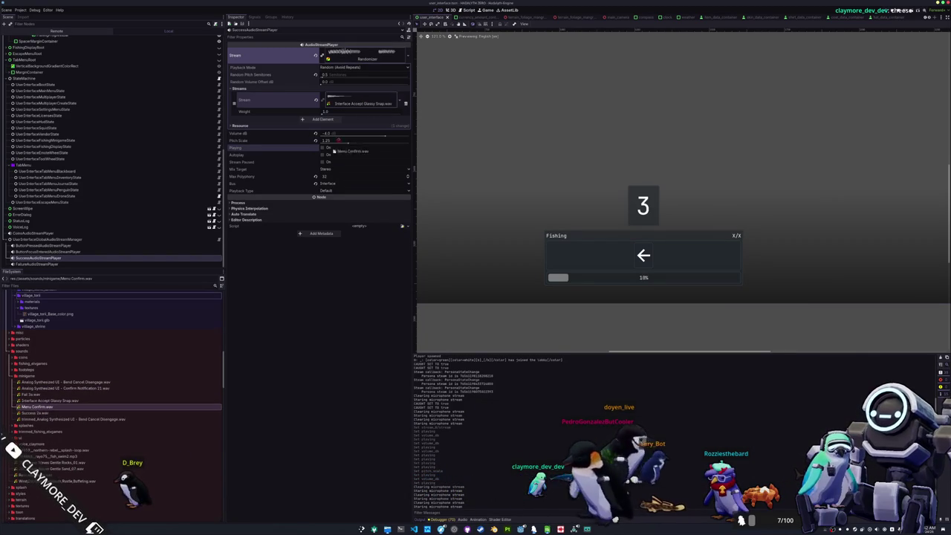
pyautogui.moveTo(360, 104); pyautogui.dragTo(359, 103)
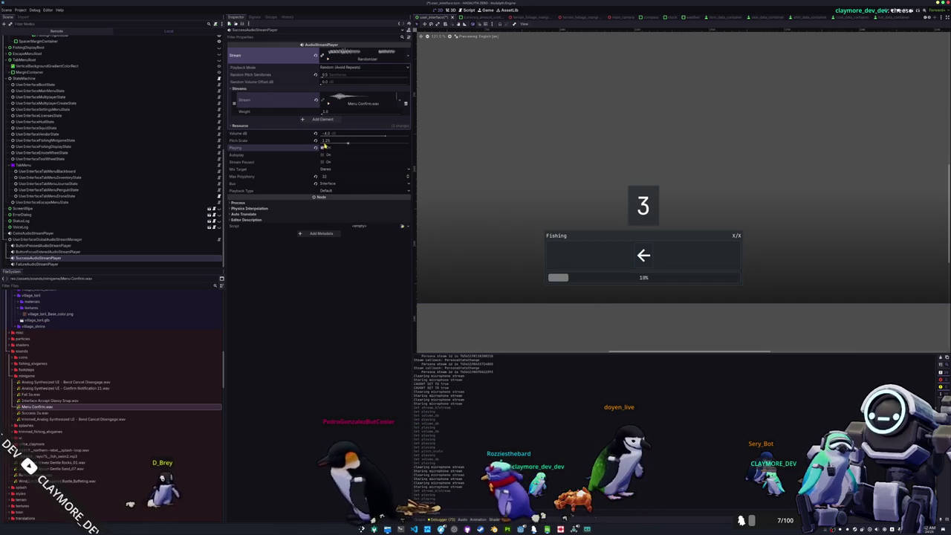
pyautogui.click(323, 147)
pyautogui.click(336, 134)
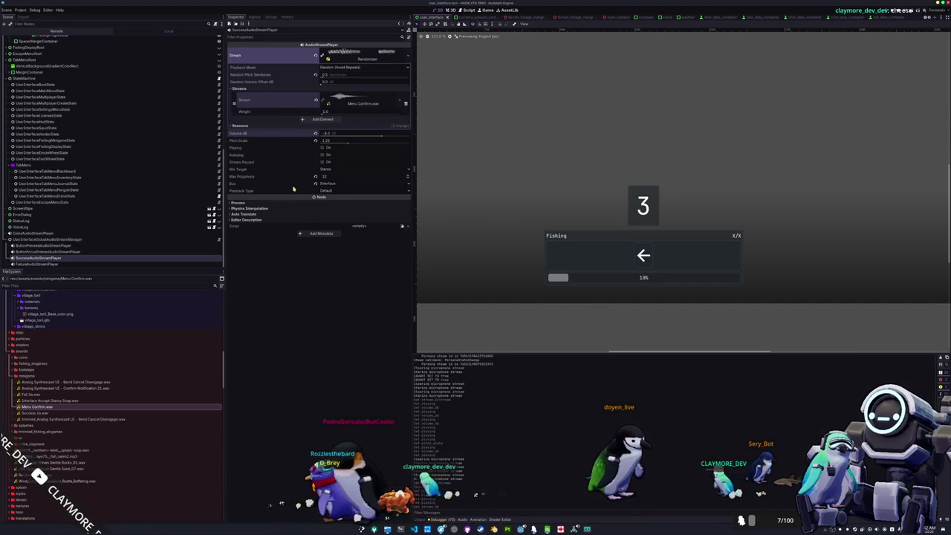
# Raise FailureAudioStreamPlayer's volume to -24 dB and save the scene
pyautogui.click(45, 264)
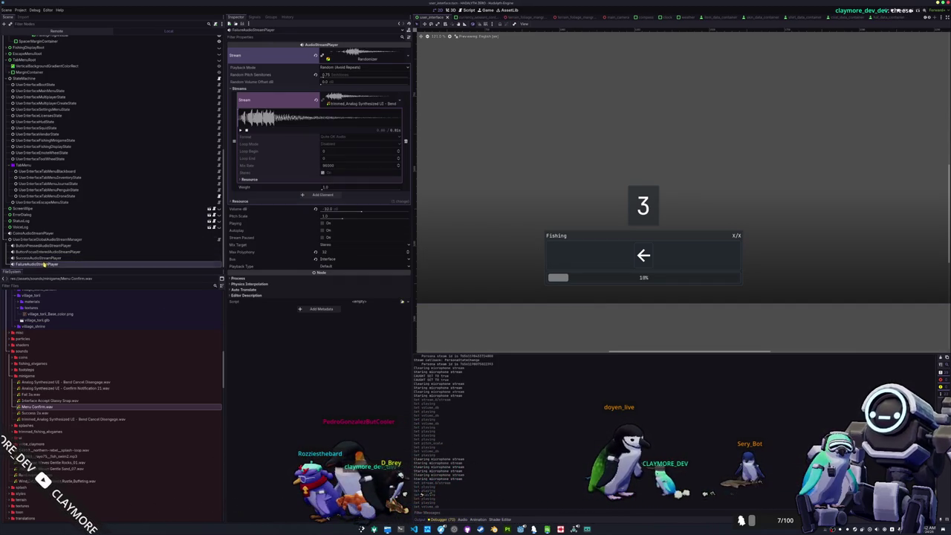
pyautogui.click(322, 224)
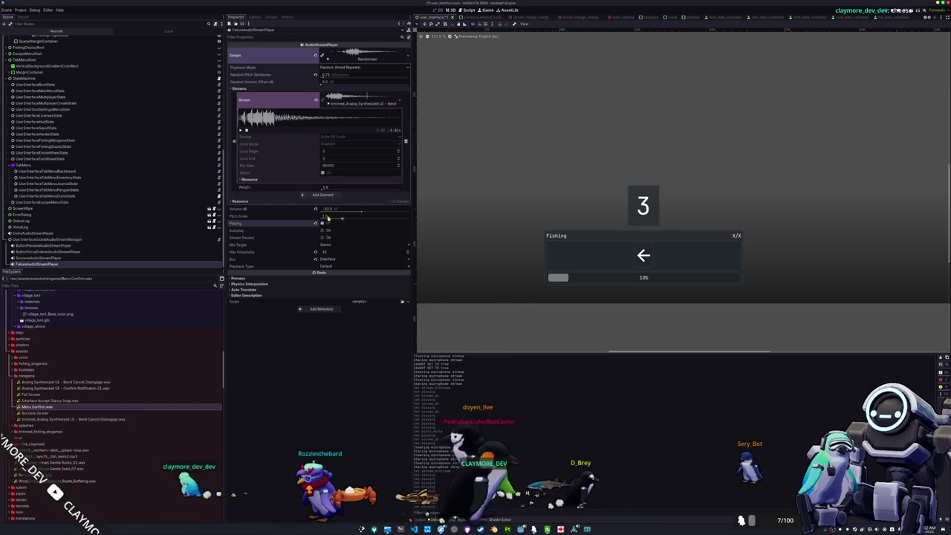
pyautogui.moveTo(359, 213); pyautogui.dragTo(365, 213)
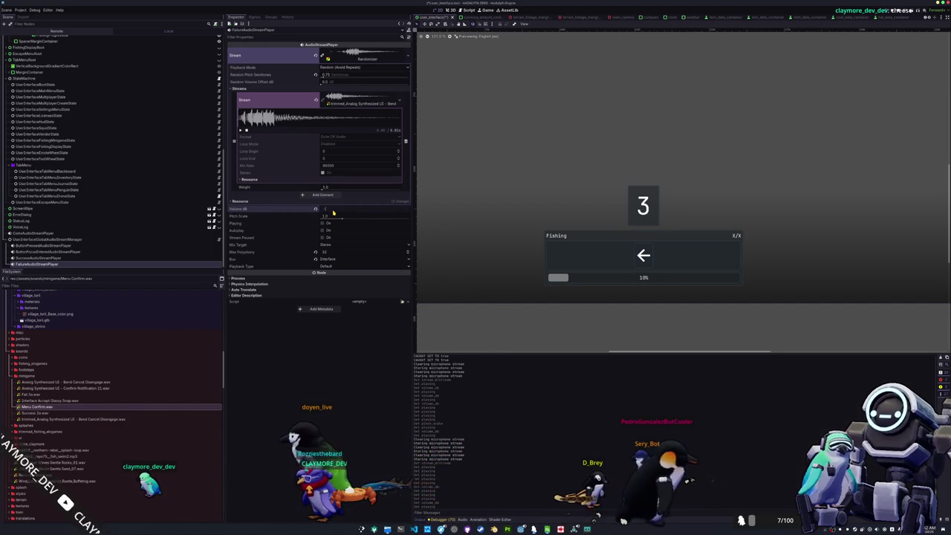
pyautogui.write('20.0')
pyautogui.hotkey('ctrl', 's')
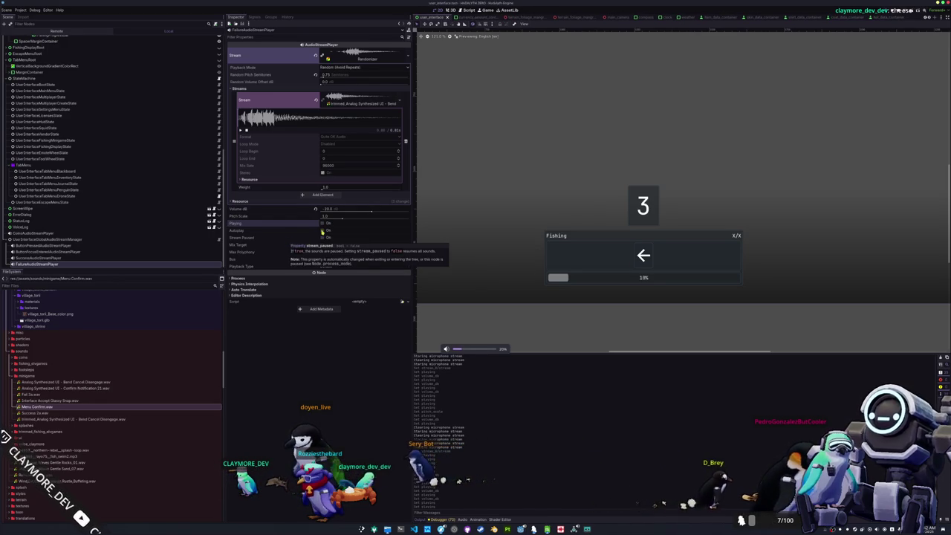
pyautogui.click(323, 223)
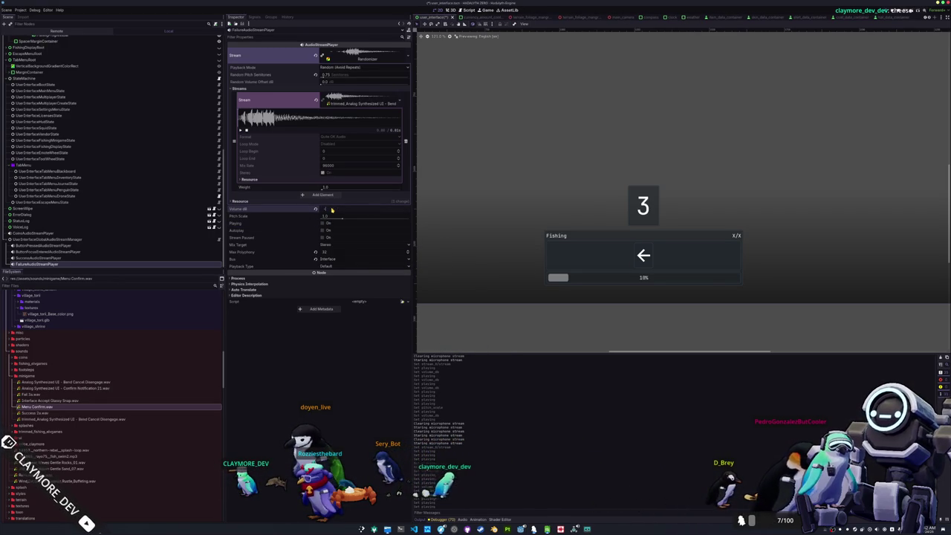
pyautogui.press('Return')
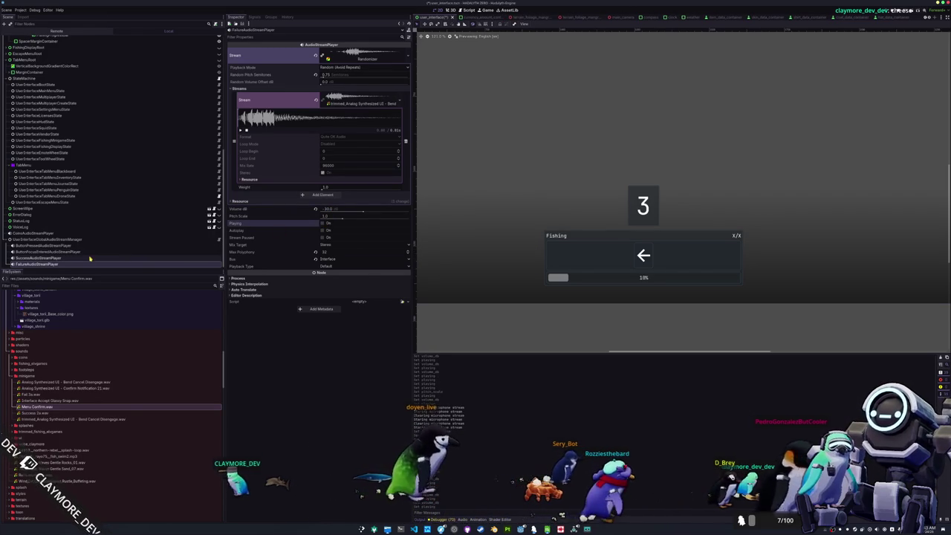
# Lower SuccessAudioStreamPlayer's volume below 0 dB and preview it
pyautogui.click(148, 258)
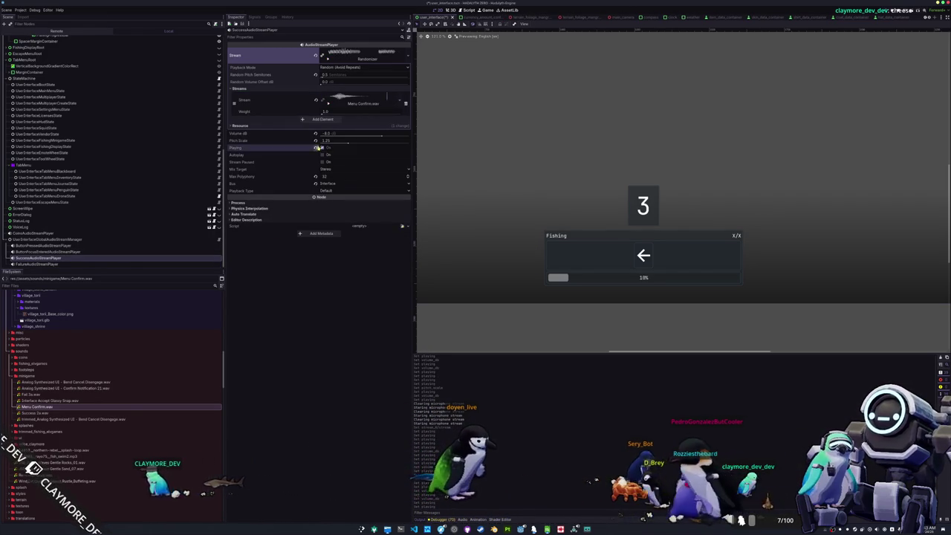
pyautogui.click(327, 134)
pyautogui.write('-18')
pyautogui.press('Return')
pyautogui.click(324, 148)
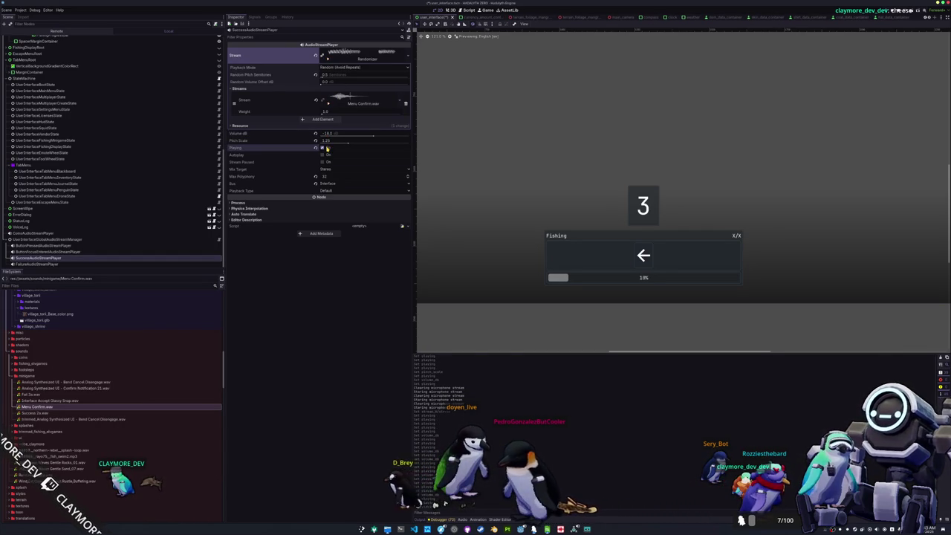
pyautogui.click(337, 135)
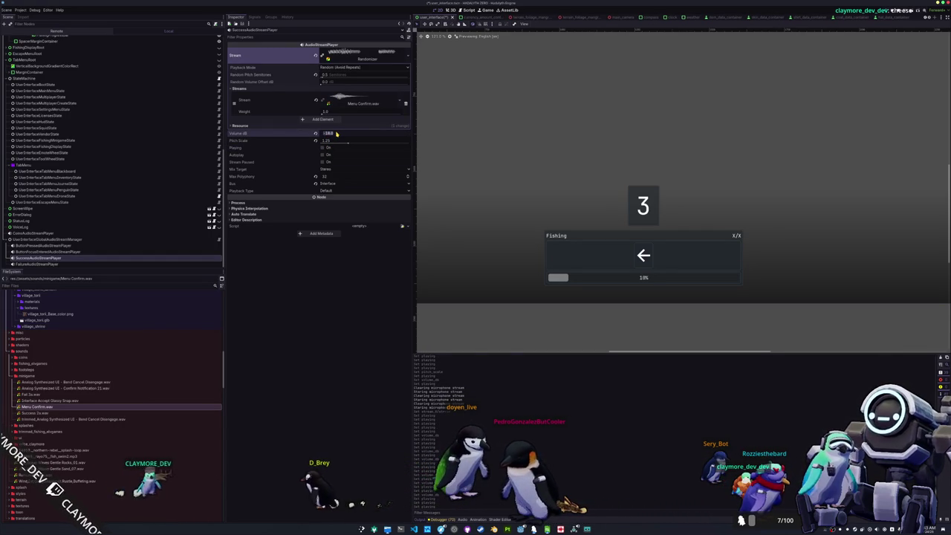
# Confirm -20 dB for the success sound and expand FinishedAudioStreamPlayer's randomizer stream list
pyautogui.click(308, 149)
pyautogui.click(64, 265)
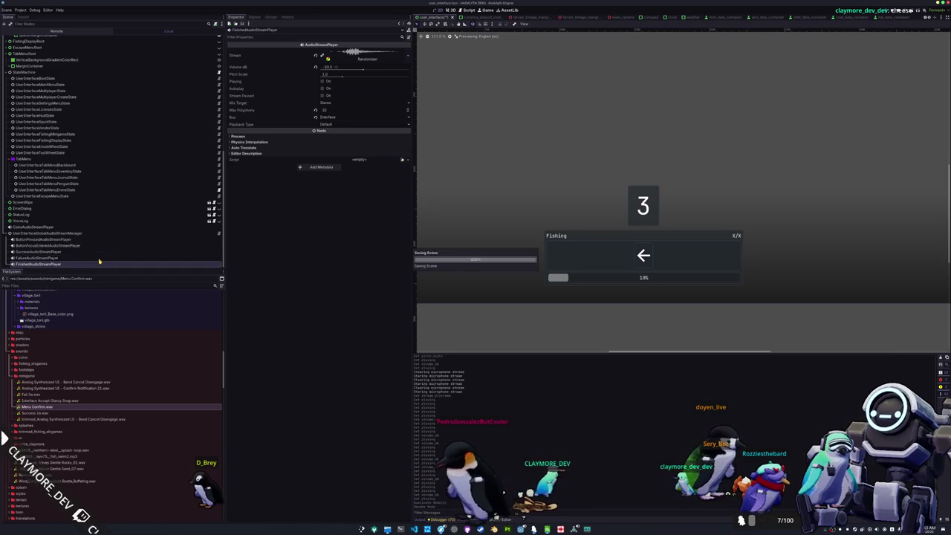
pyautogui.click(69, 265)
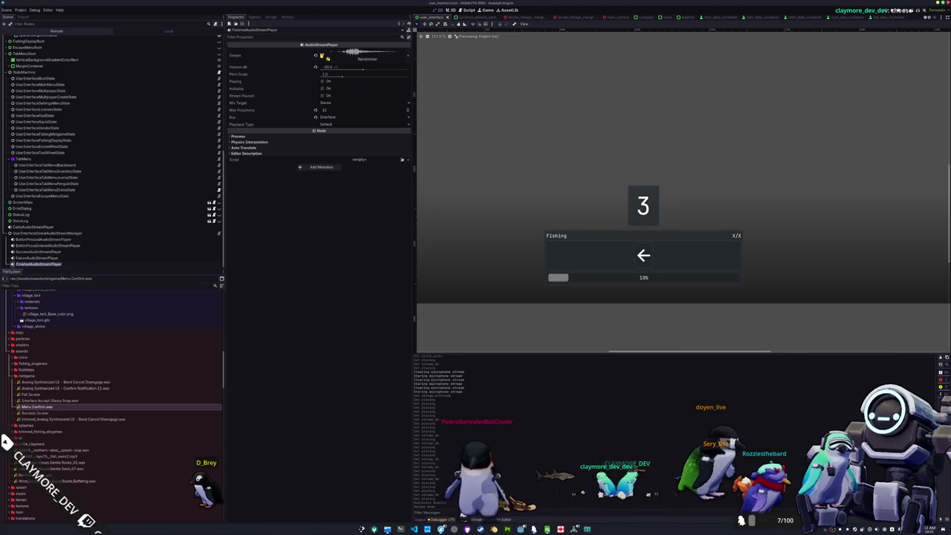
pyautogui.click(322, 56)
pyautogui.click(347, 82)
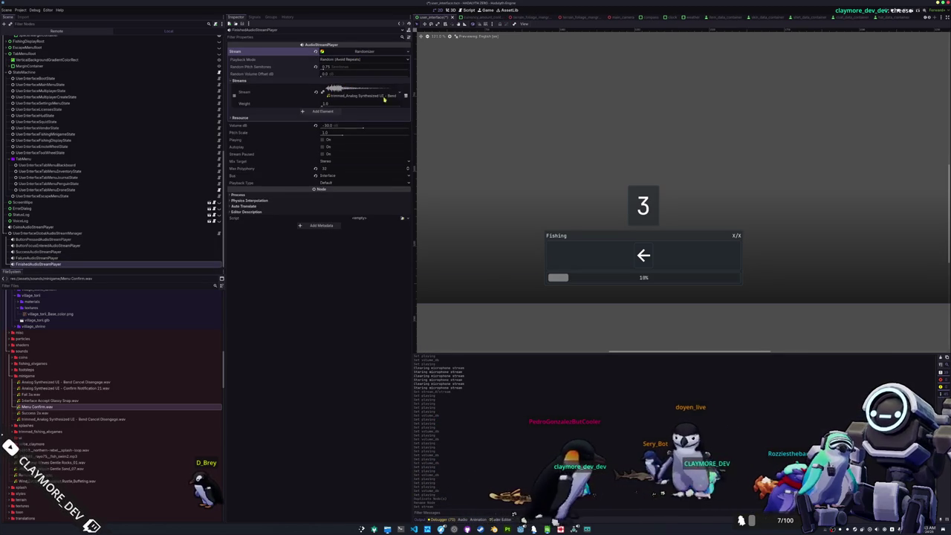
# Load Success 2a.wav into the finished player's randomizer, preview it, and select the audio manager
pyautogui.moveTo(34, 413); pyautogui.dragTo(181, 347)
pyautogui.moveTo(367, 99); pyautogui.dragTo(367, 96)
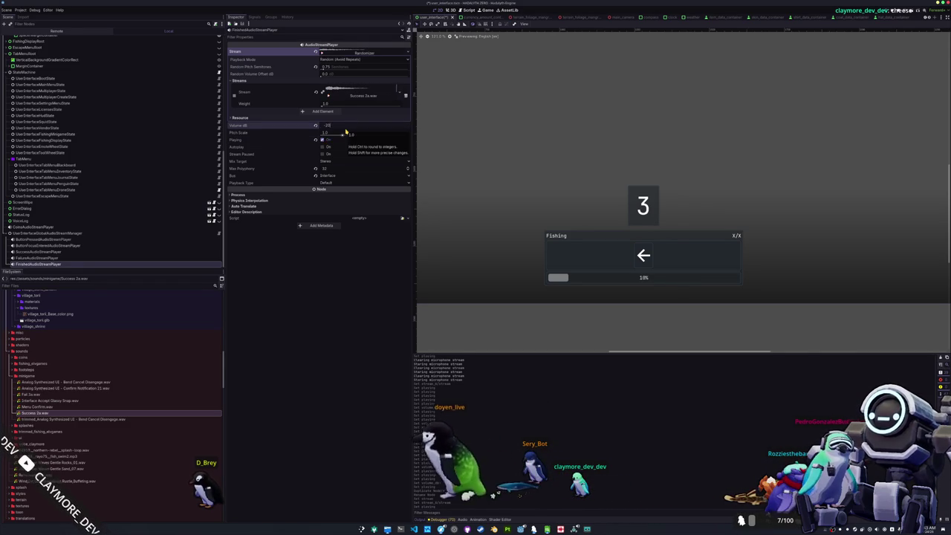
pyautogui.click(322, 140)
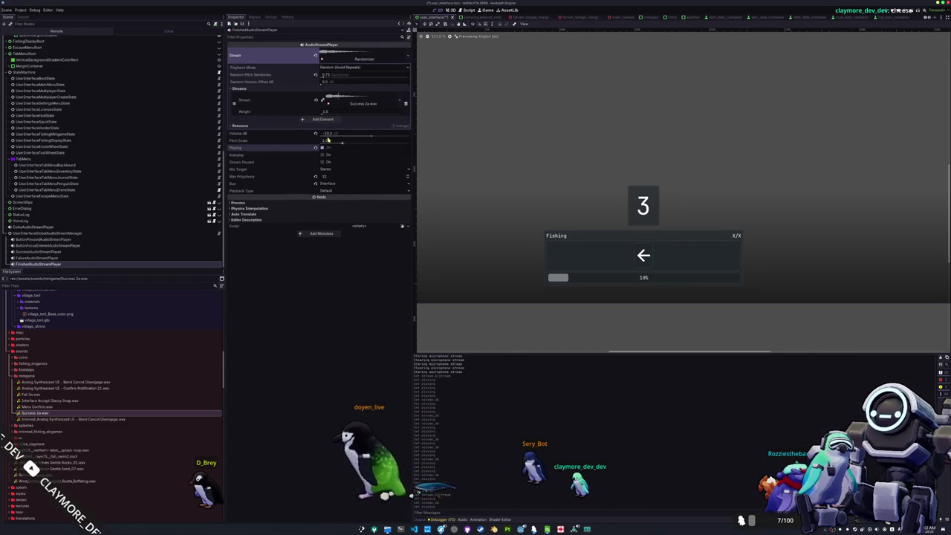
pyautogui.click(129, 233)
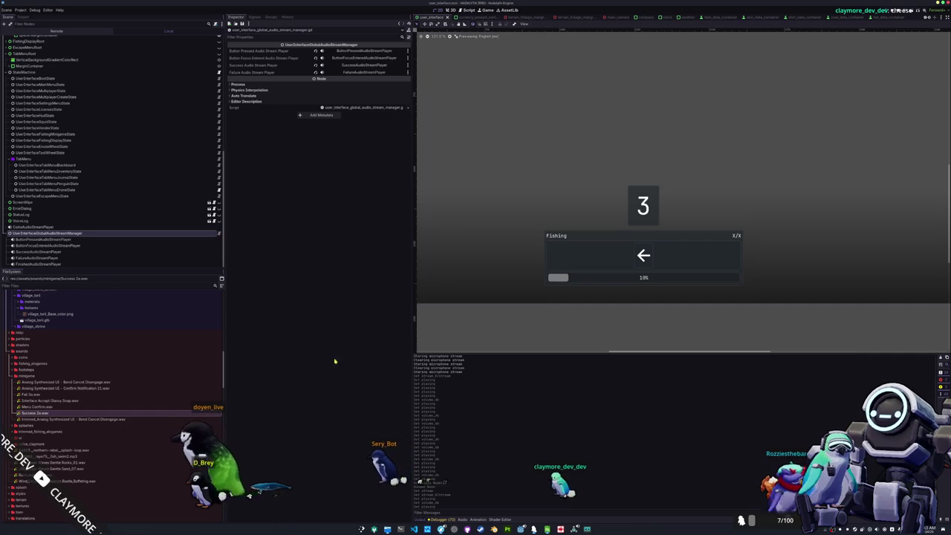
pyautogui.click(362, 107)
# Add an exported finished_audio_stream_player variable of type AudioStreamPlayer
pyautogui.click(367, 76)
pyautogui.press('Return')
pyautogui.write('@export var finished_audio_stream_player : A')
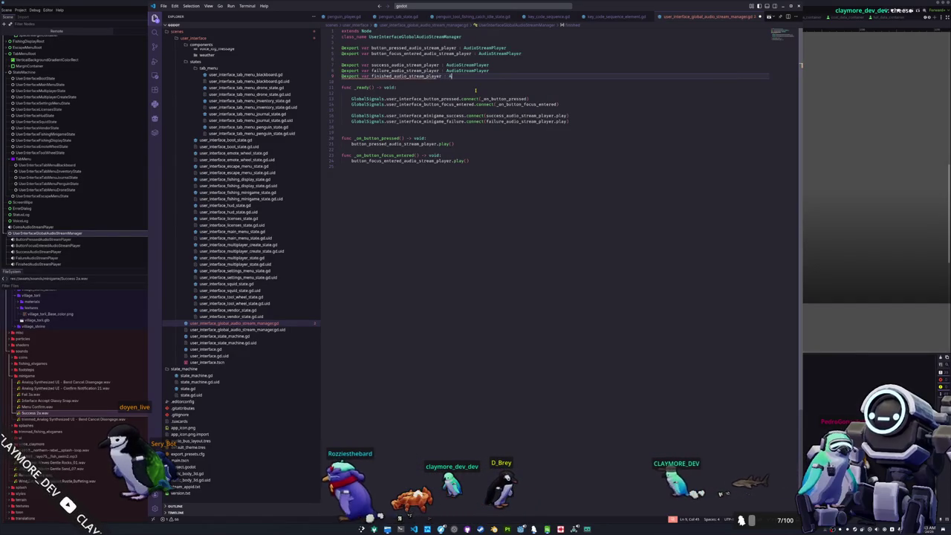
pyautogui.write('udioStreamPlayer')
pyautogui.press('Escape')
# Connect user_interface_minigame_finished to finished_audio_stream_player.play in _ready and jump to its GlobalSignals declaration
pyautogui.press('Down')
pyautogui.press('Down')
pyautogui.press('Down')
pyautogui.press('Return')
pyautogui.write('GlobalSignals.user_inte')
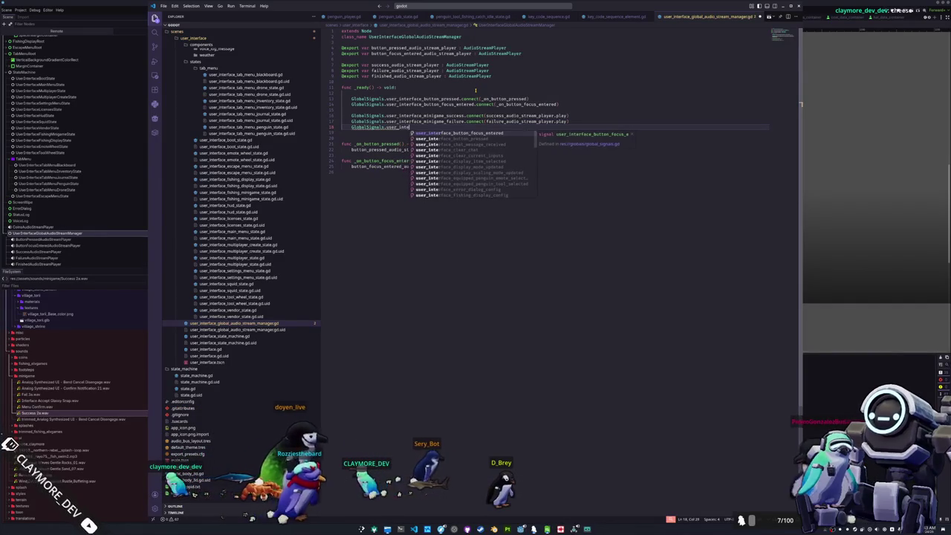
pyautogui.write('rface_minigame_finished.connect(')
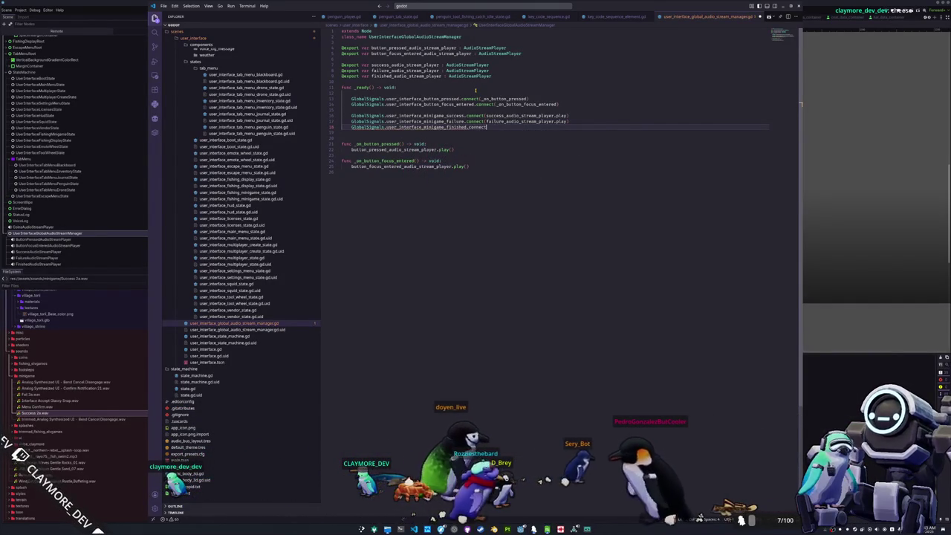
pyautogui.write('finished_')
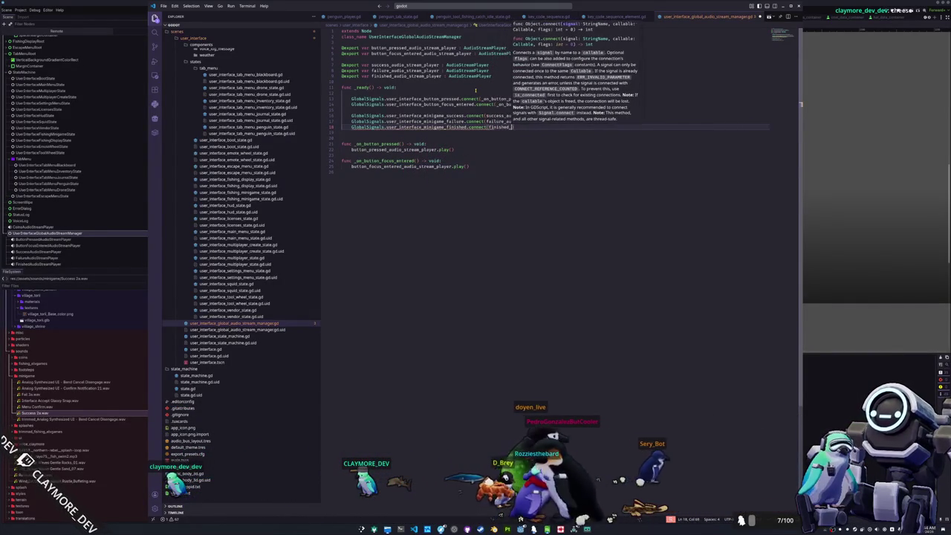
pyautogui.write('audio_stream_player.play')
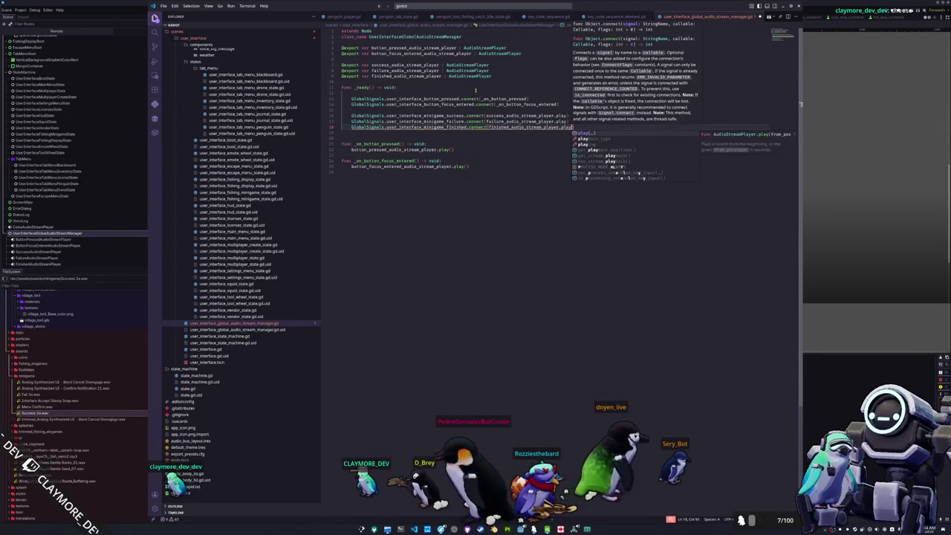
pyautogui.press('Escape')
pyautogui.press('Down')
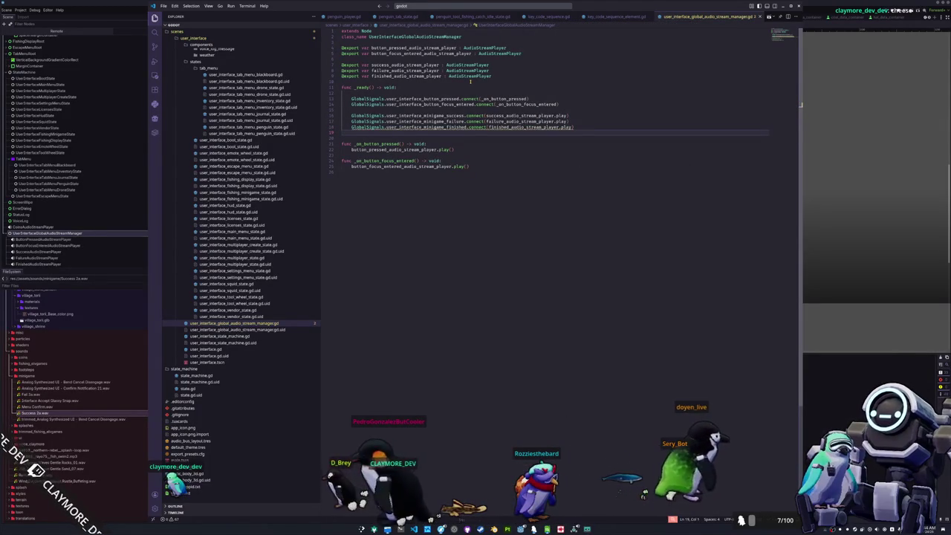
pyautogui.click(407, 128)
pyautogui.keyDown('ctrl'); pyautogui.click(366, 128); pyautogui.keyUp('ctrl')
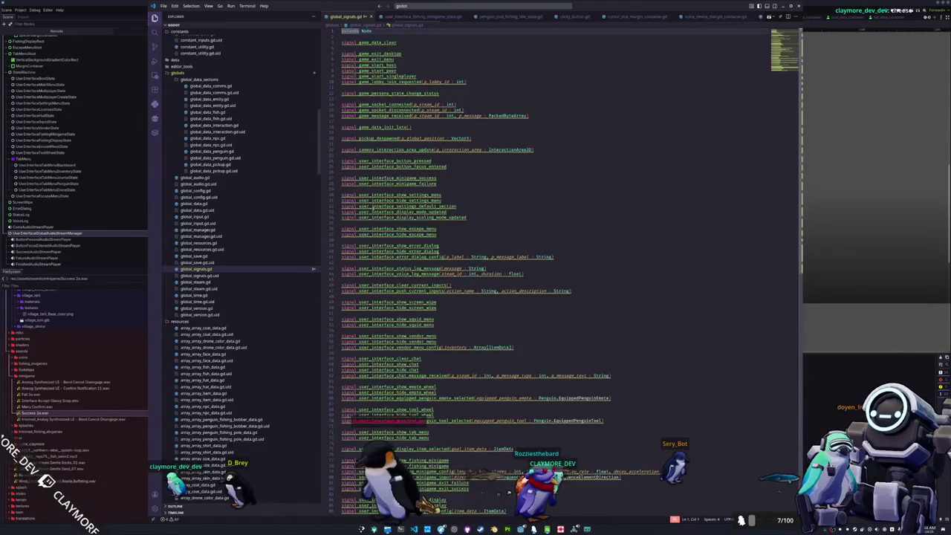
# Declare the new user_interface_minigame_finished signal in global_signals.gd
pyautogui.click(377, 189)
pyautogui.press('Return')
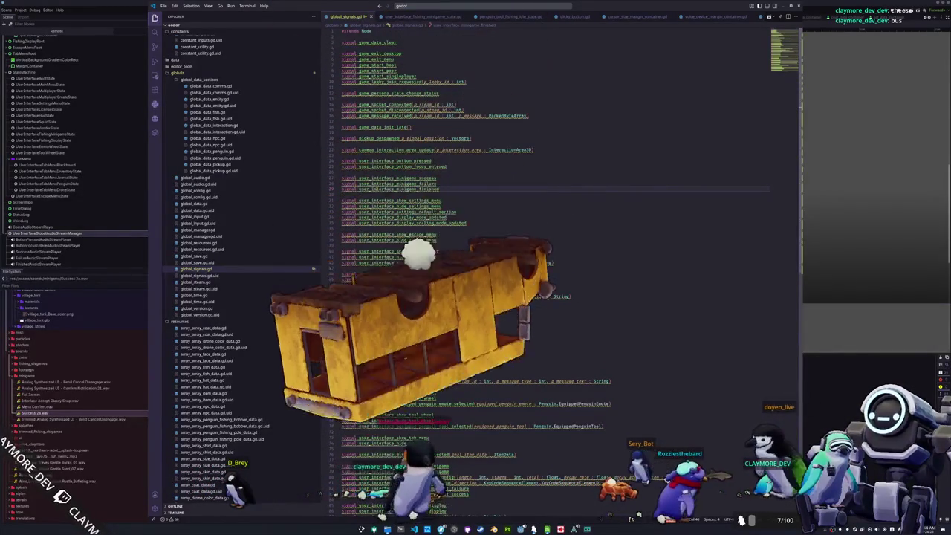
pyautogui.hotkey('ctrl', 'shift', 'Left')
pyautogui.scroll(3, 424, 17)
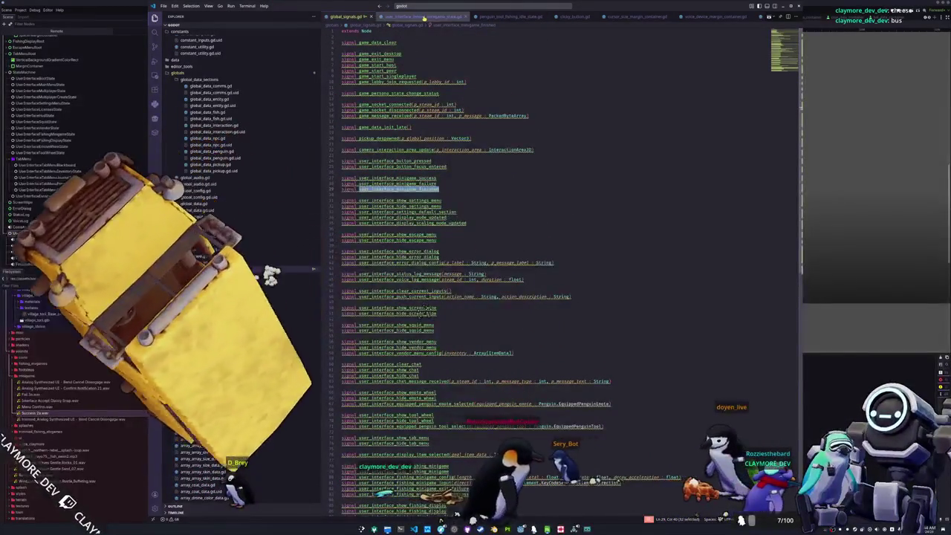
pyautogui.scroll(-4, 424, 17)
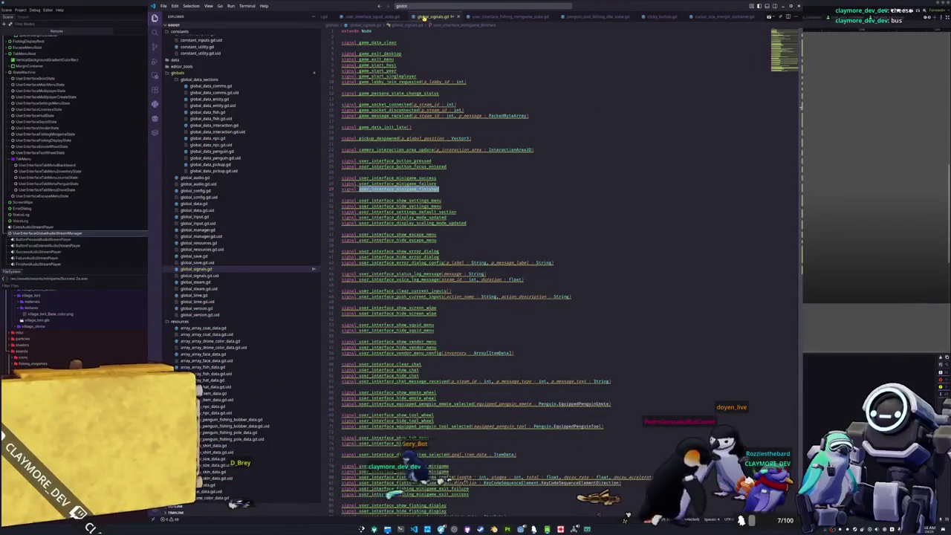
# Emit GlobalSignals.user_interface_minigame_finished in the fishing minigame state's success branch
pyautogui.click(483, 17)
pyautogui.scroll(-5, 446, 297)
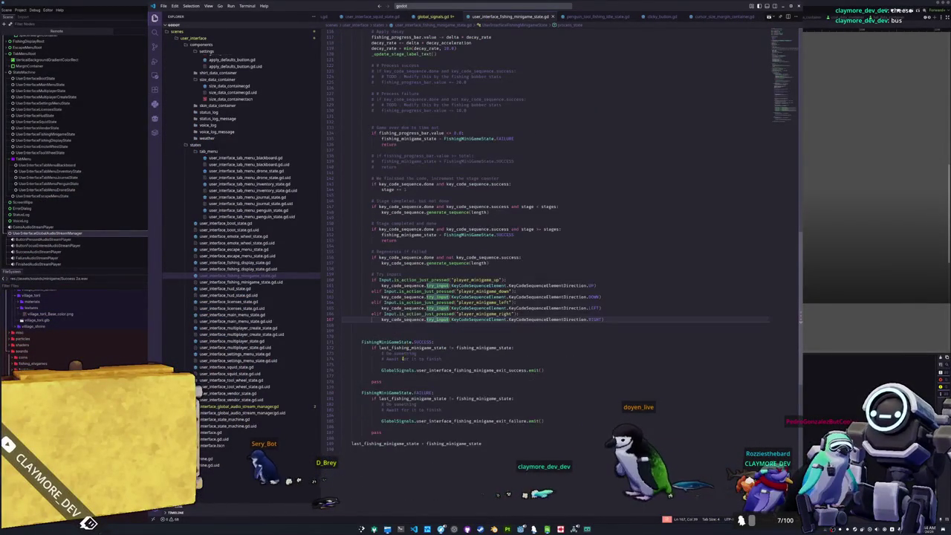
pyautogui.click(407, 364)
pyautogui.press('Return')
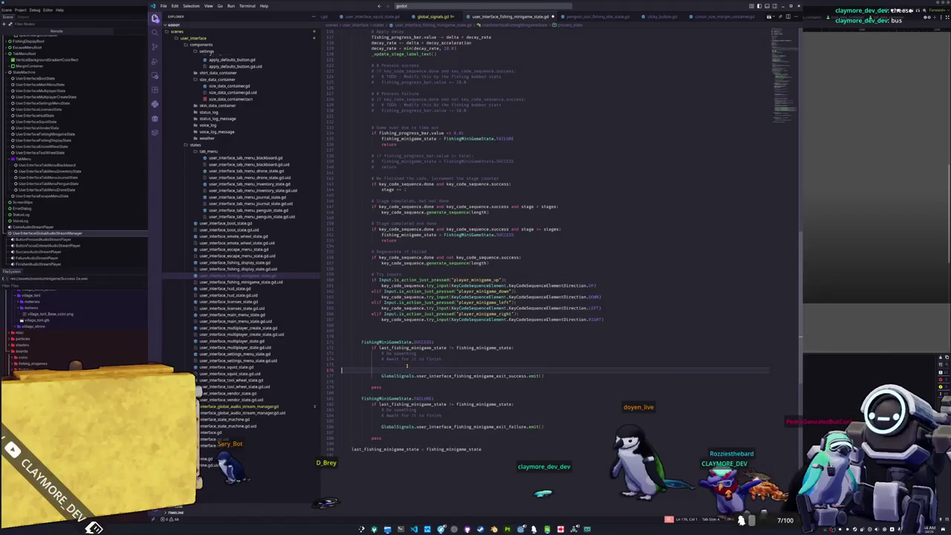
pyautogui.write('GlobalSignals.')
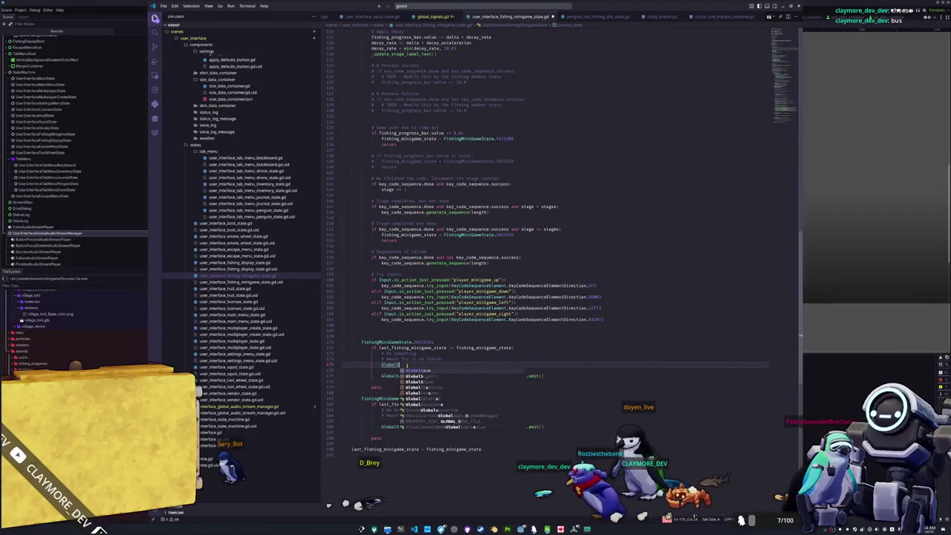
pyautogui.write('user_in')
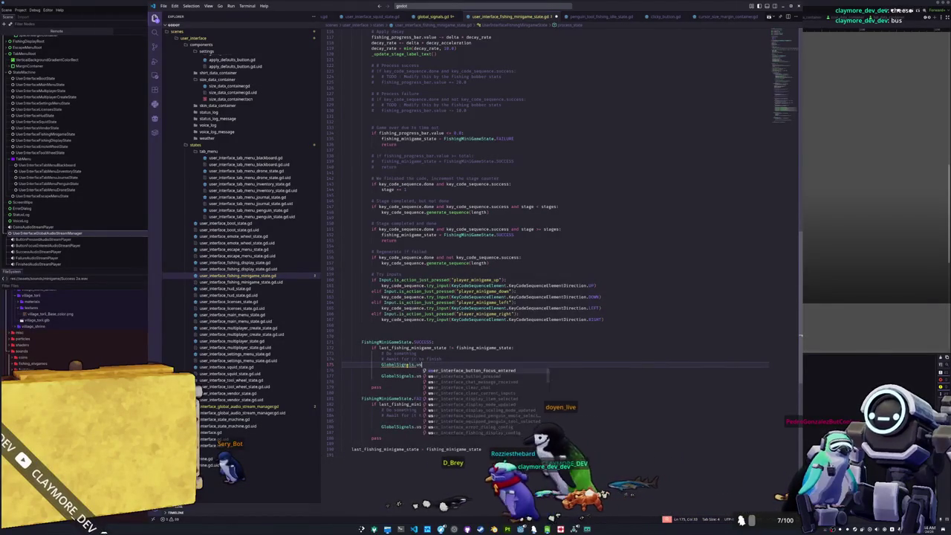
pyautogui.write('terface_minigam')
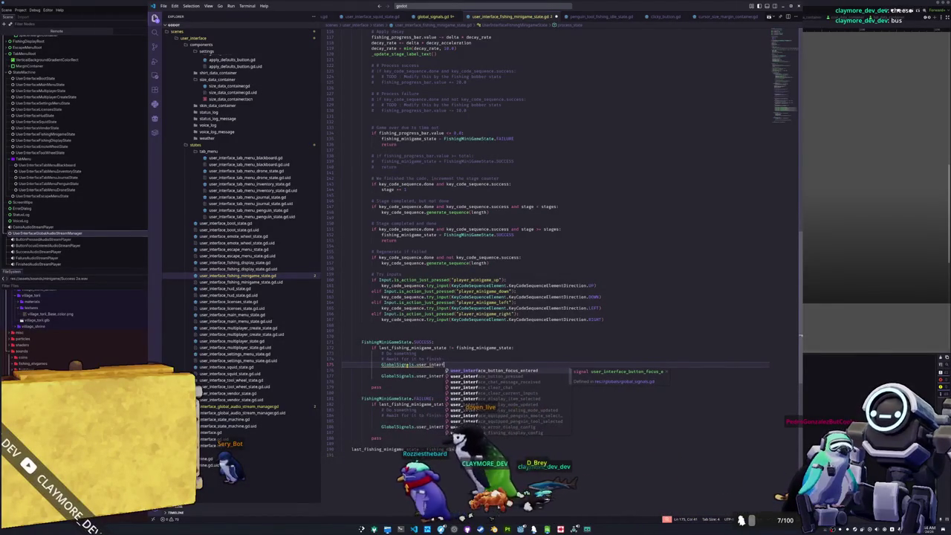
pyautogui.write('e_finished.emit')
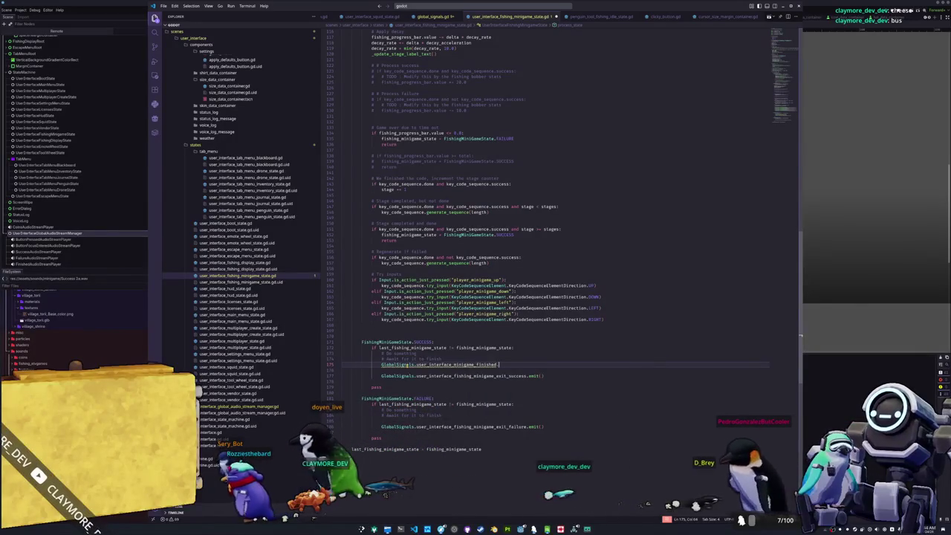
pyautogui.write('()')
pyautogui.press('Down')
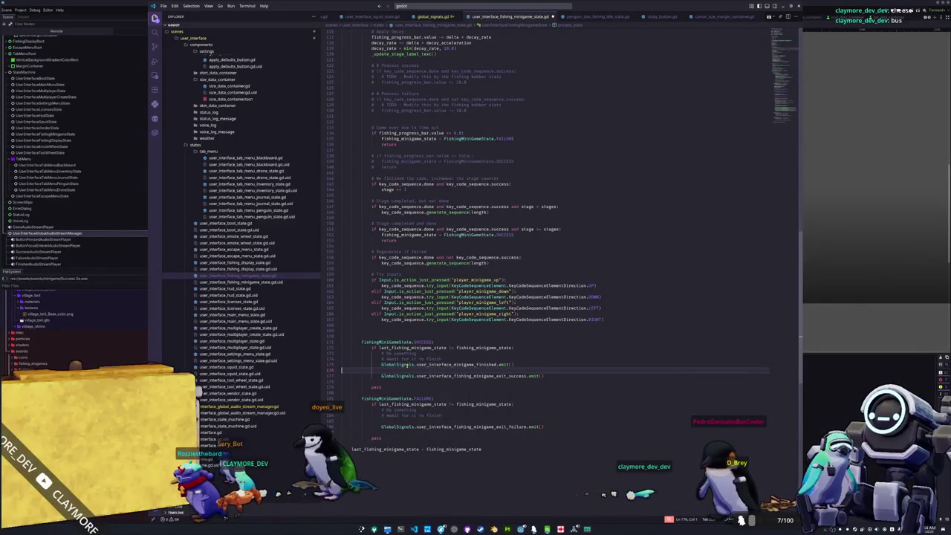
# Launch the game, close it, then run the fishing minigame to test
pyautogui.press('F5')
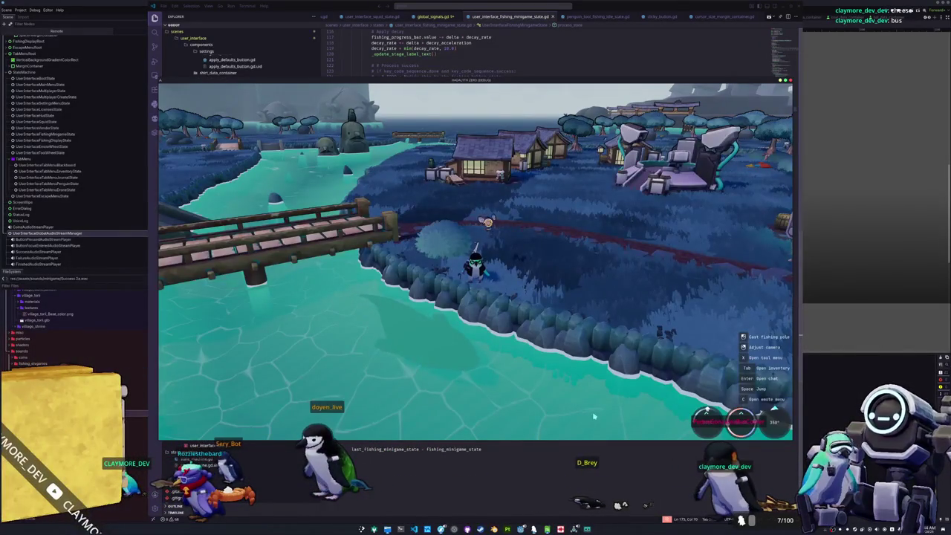
pyautogui.press('F8')
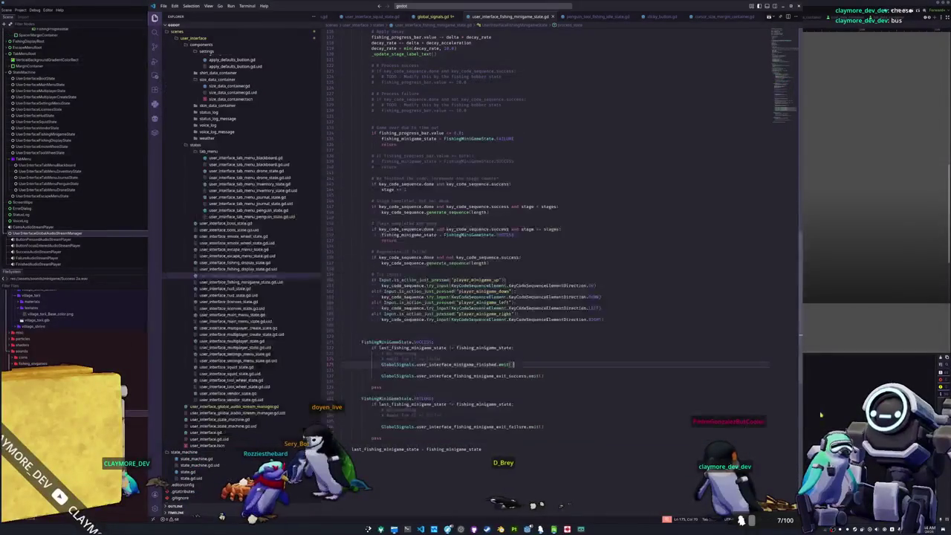
pyautogui.press('F5')
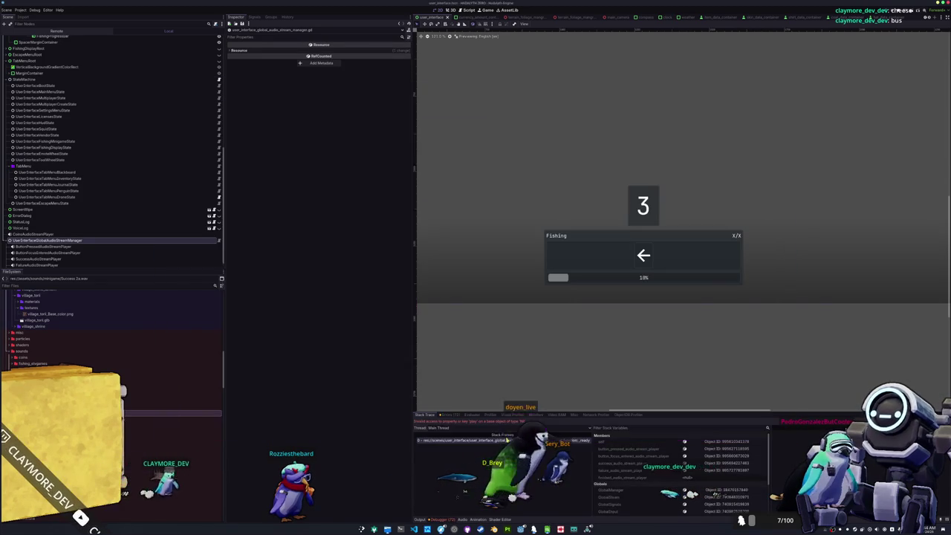
# Point the audio manager's Finished Audio Stream Player slot at FinishedAudioStreamPlayer and run the project
pyautogui.click(112, 240)
pyautogui.click(360, 79)
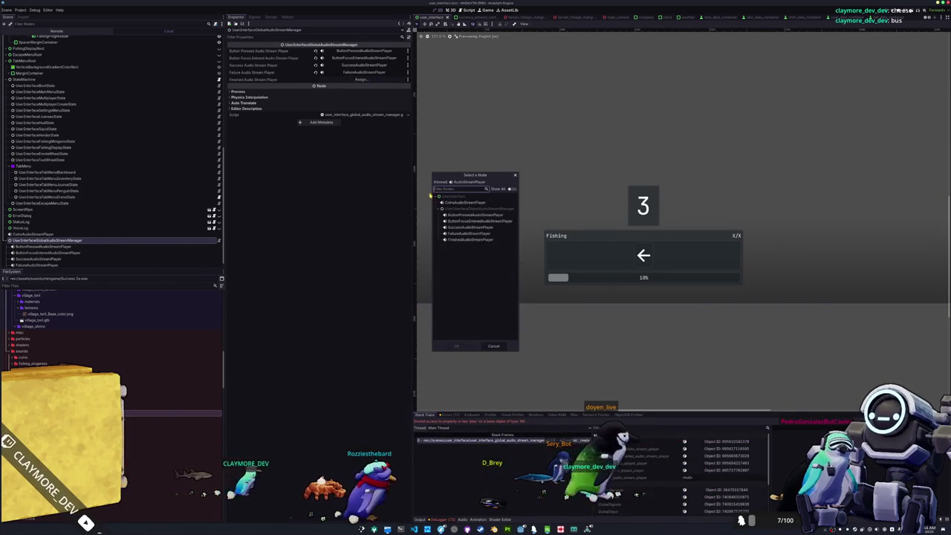
pyautogui.doubleClick(475, 240)
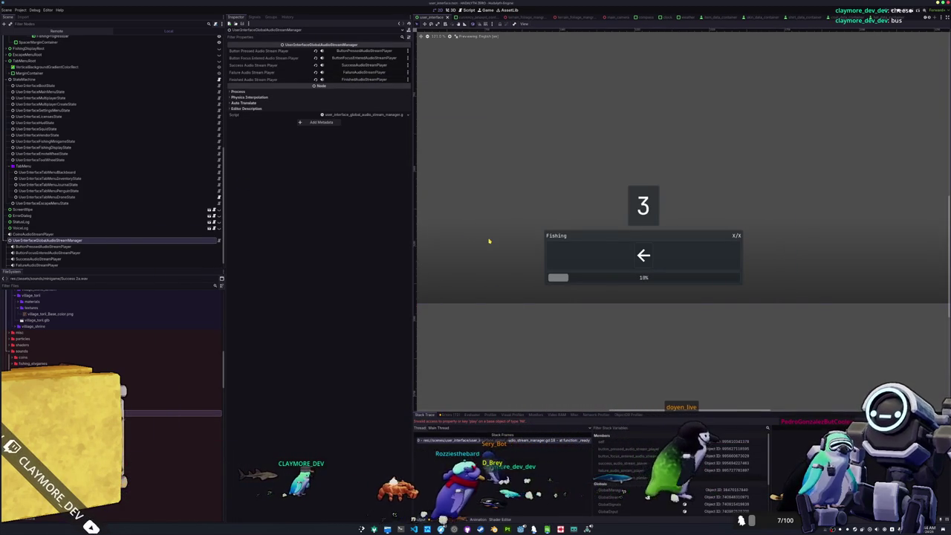
pyautogui.press('F5')
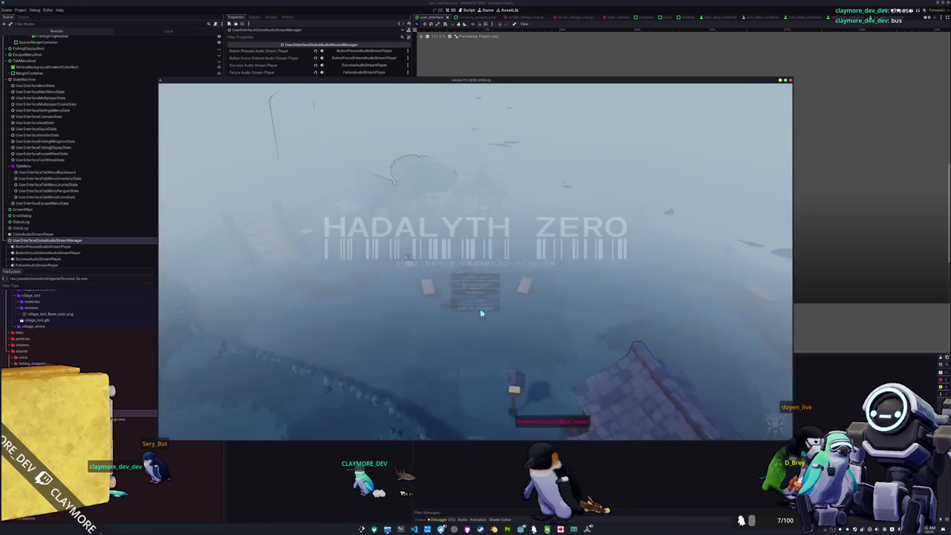
# Start the game from the main menu, walk toward the dock, and equip the fishing rod
pyautogui.click(486, 278)
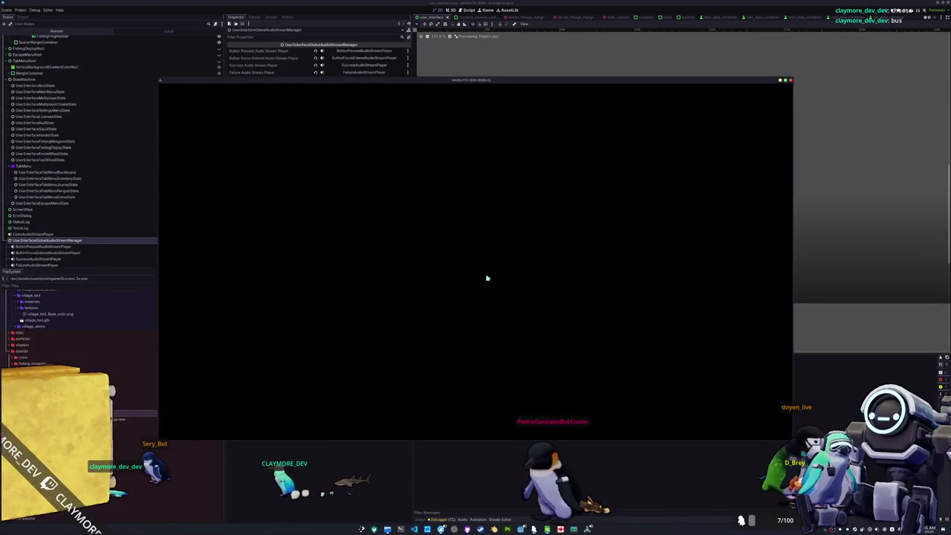
pyautogui.press('w')
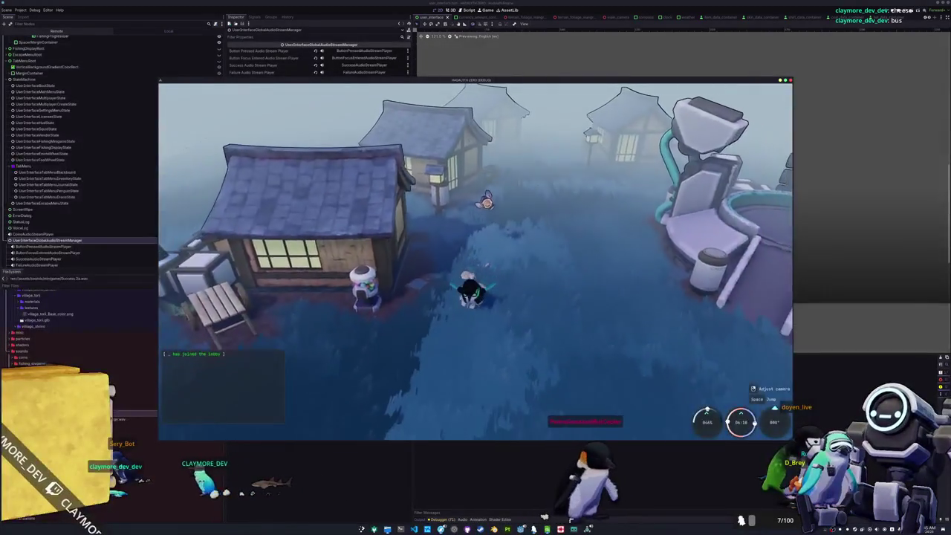
pyautogui.press('w')
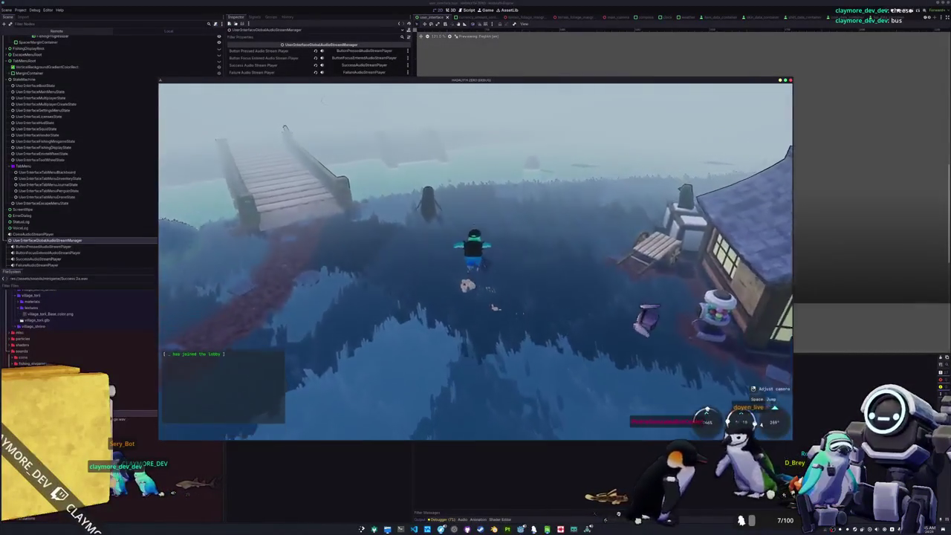
pyautogui.press('w')
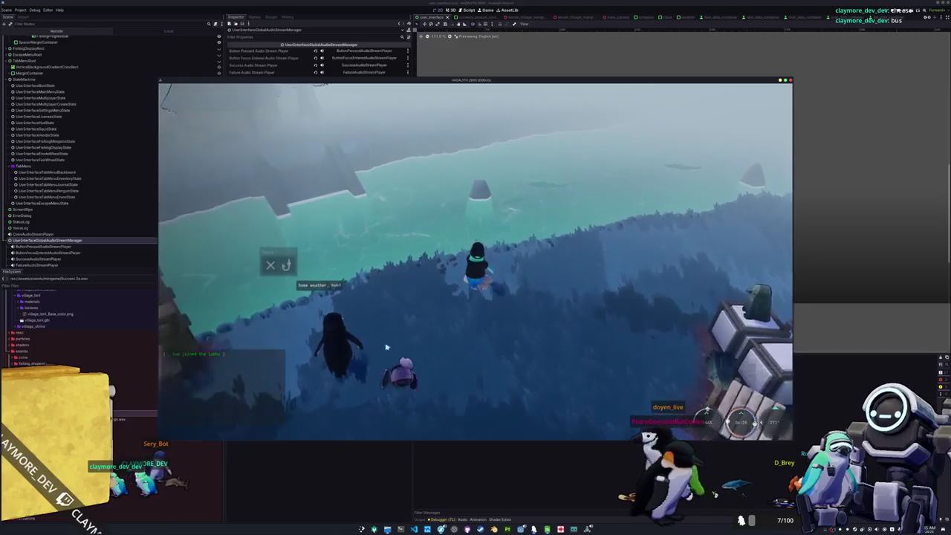
pyautogui.click(286, 265)
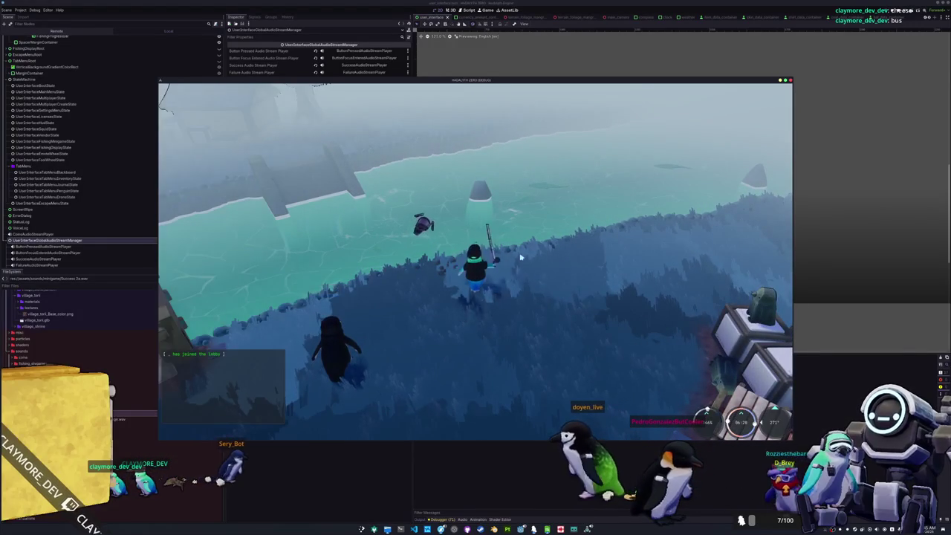
pyautogui.press('w')
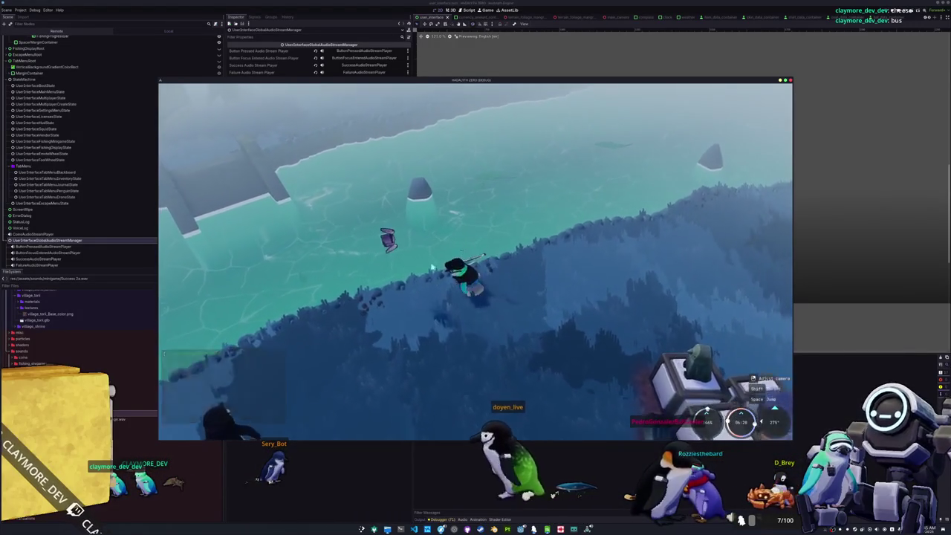
# Cast the line and complete the arrow sequence to catch a Sea Pig
pyautogui.click(367, 248)
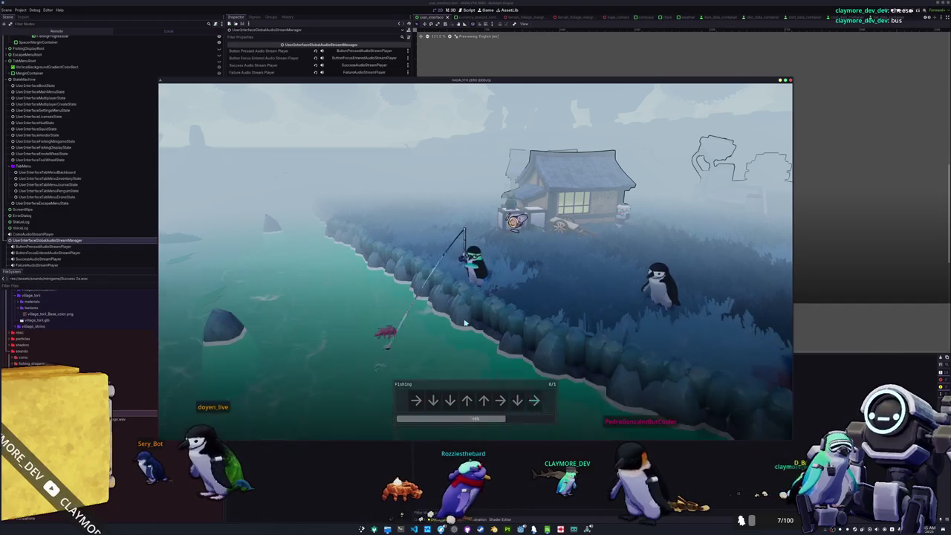
pyautogui.press('Down')
pyautogui.press('Right')
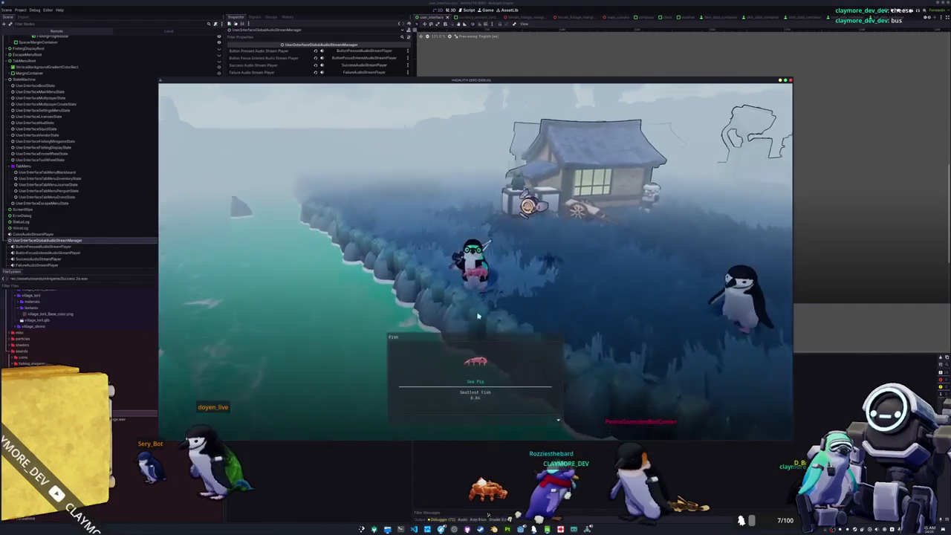
pyautogui.click(516, 312)
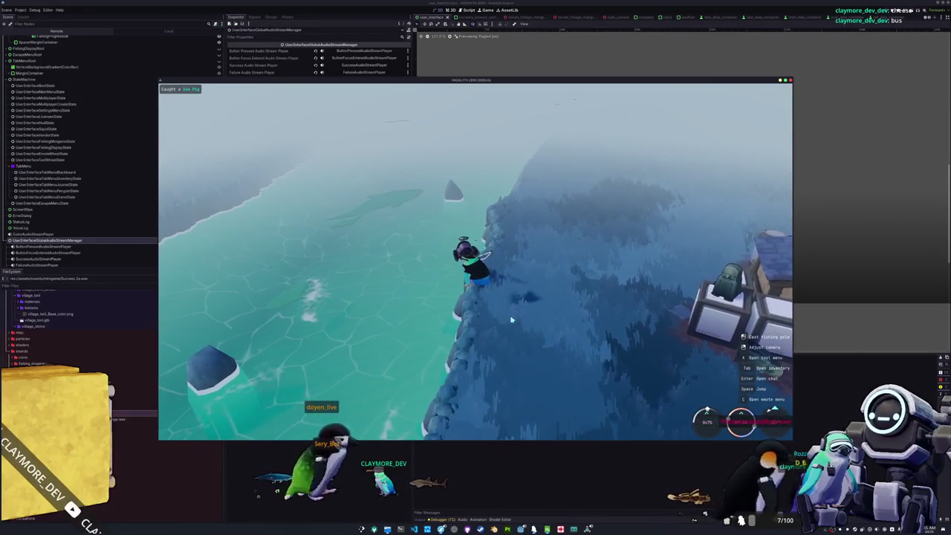
pyautogui.press('s')
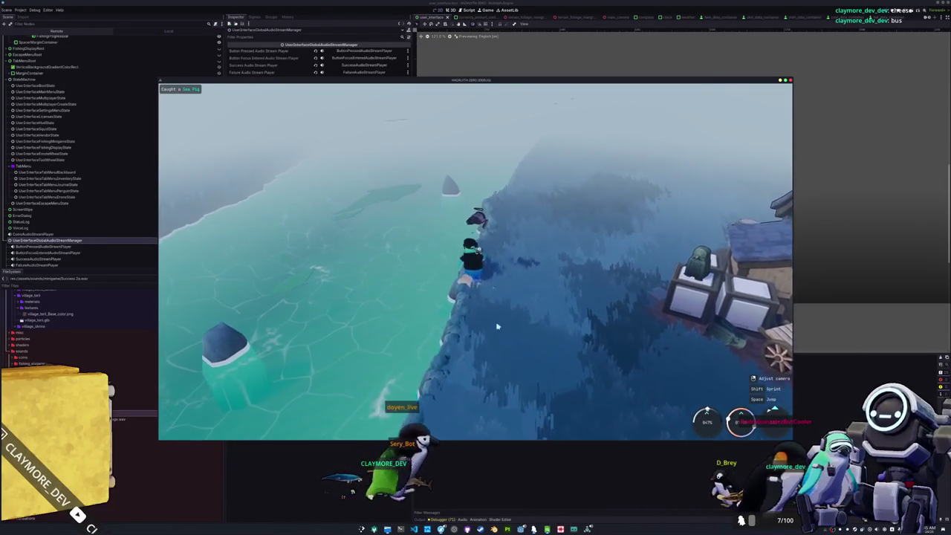
pyautogui.press('super+e')
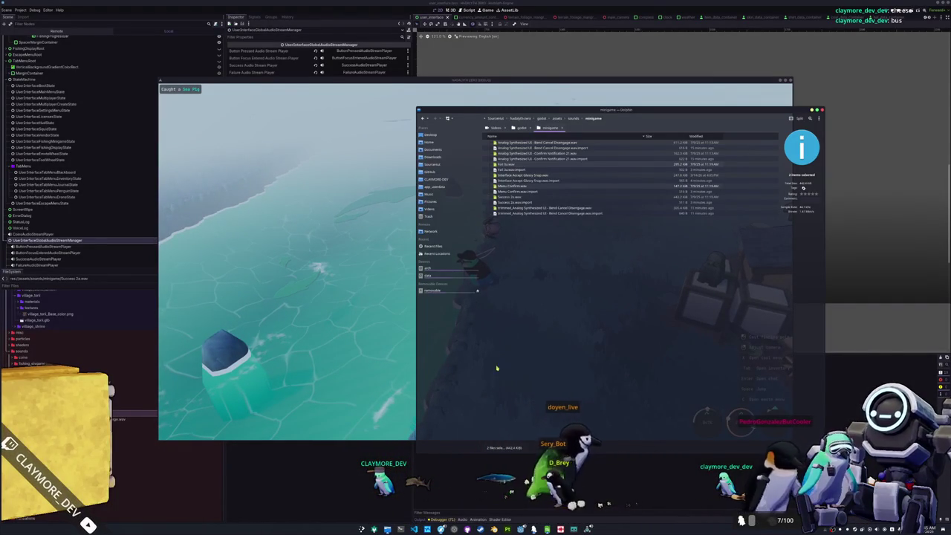
# Stop the game and go up to the Sonniss folder in the Dolphin file manager
pyautogui.press('F5')
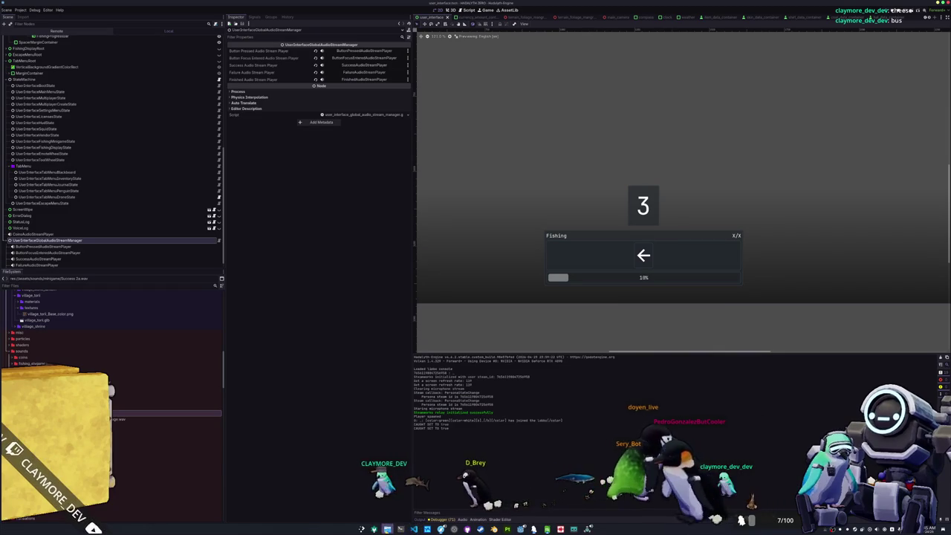
pyautogui.hotkey('alt', 'Tab')
pyautogui.hotkey('alt', 'Up')
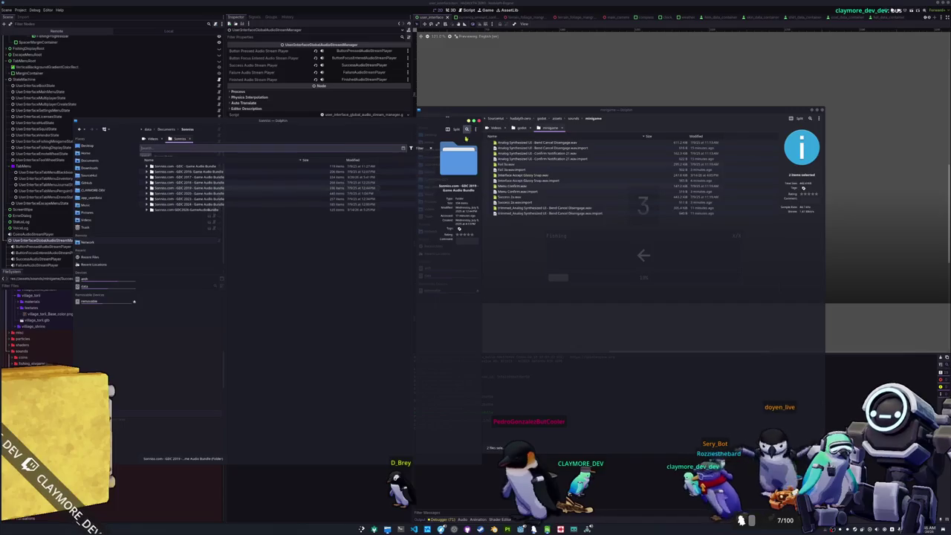
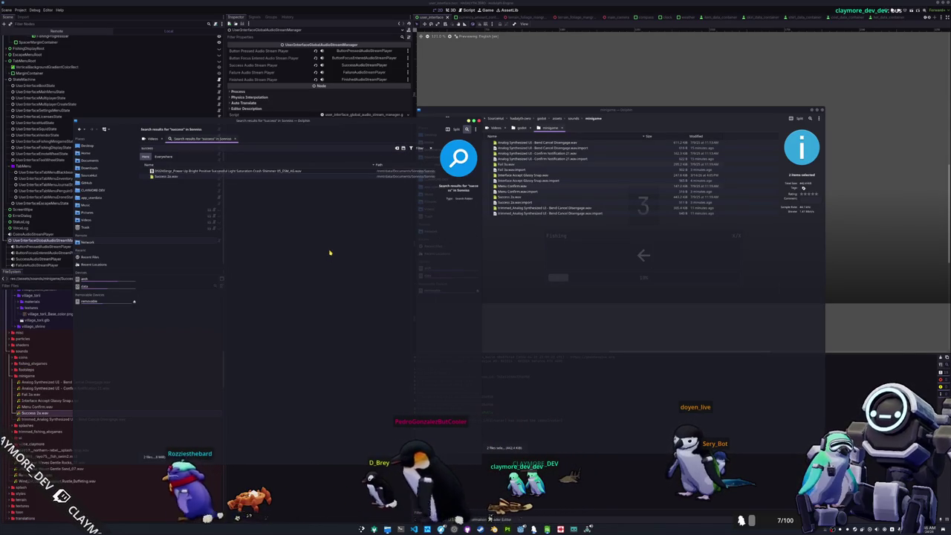
# Search the Sonniss library for 'wint', clear the query, and browse the results
pyautogui.hotkey('ctrl', 'a')
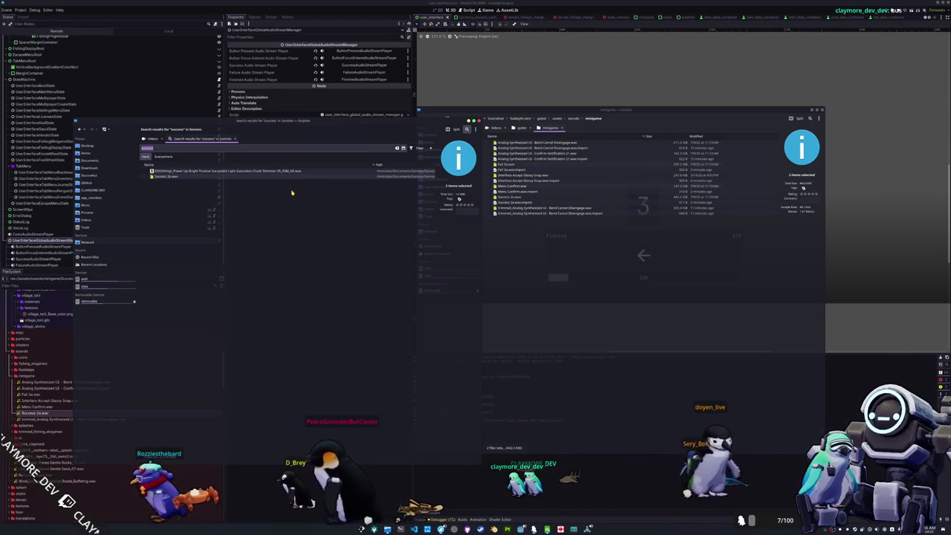
pyautogui.write('win')
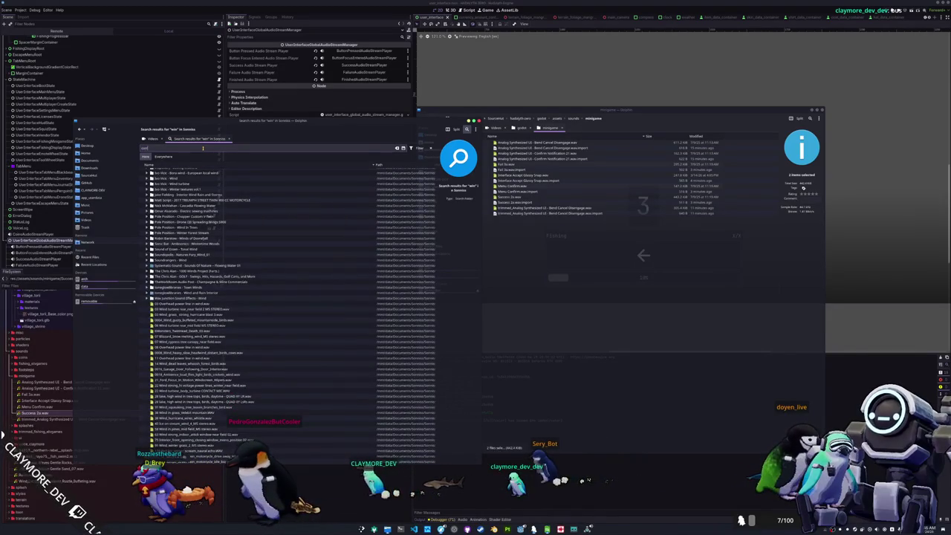
pyautogui.write('t')
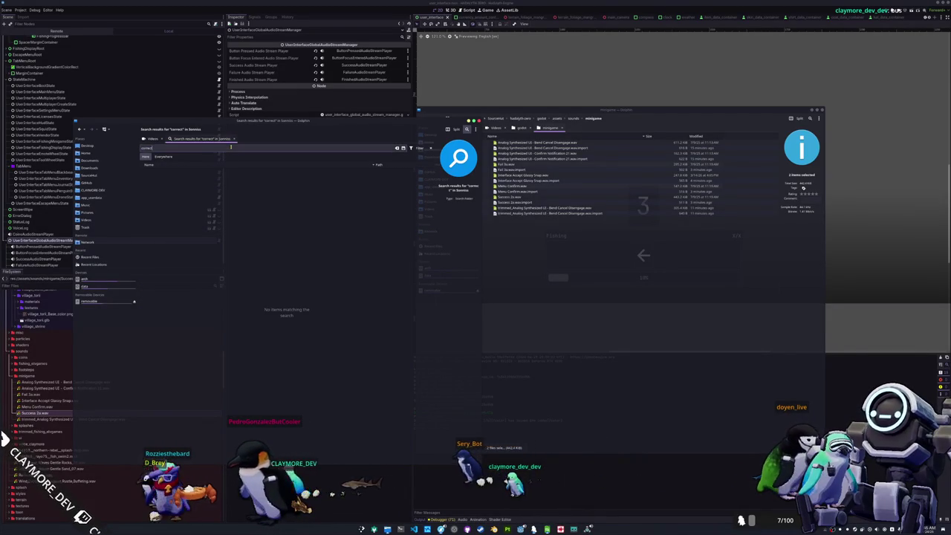
pyautogui.hotkey('ctrl', 'a')
pyautogui.press('BackSpace')
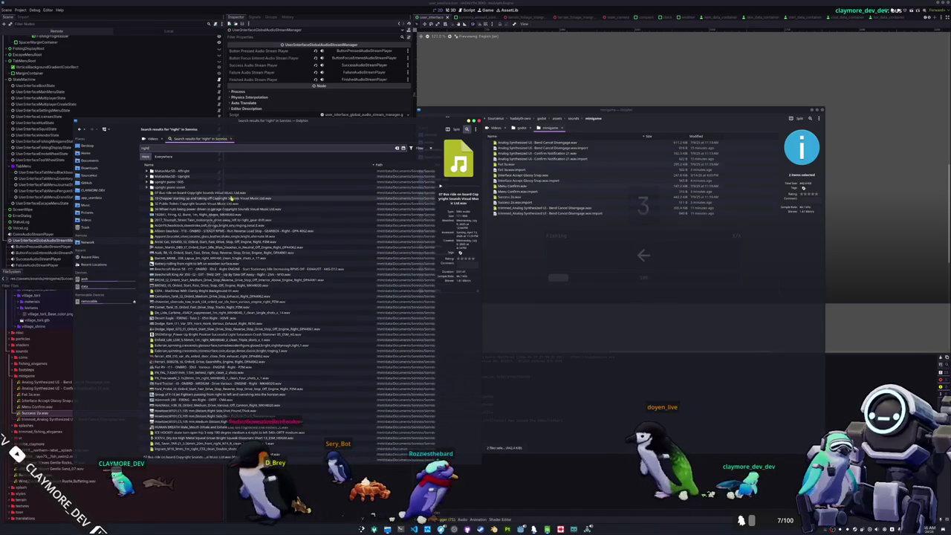
pyautogui.scroll(-10, 199, 320)
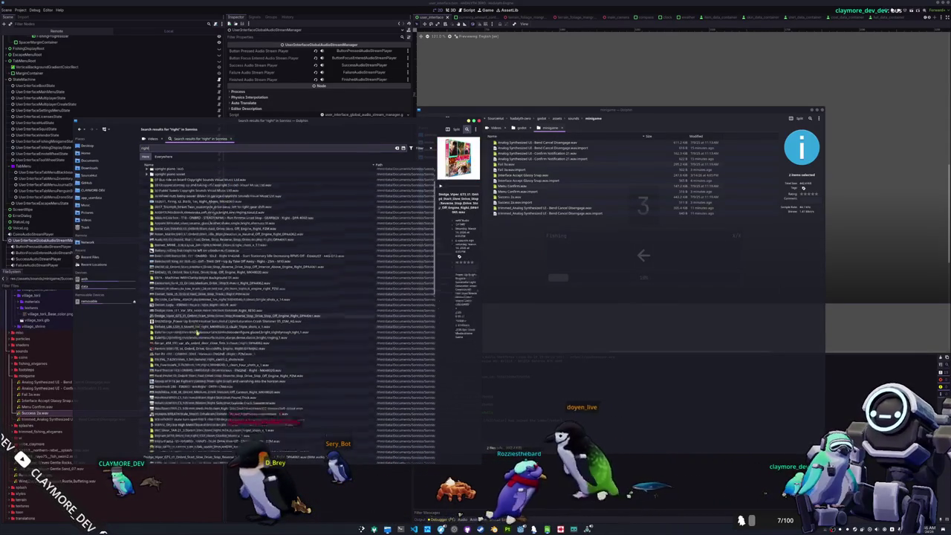
pyautogui.scroll(-10, 202, 340)
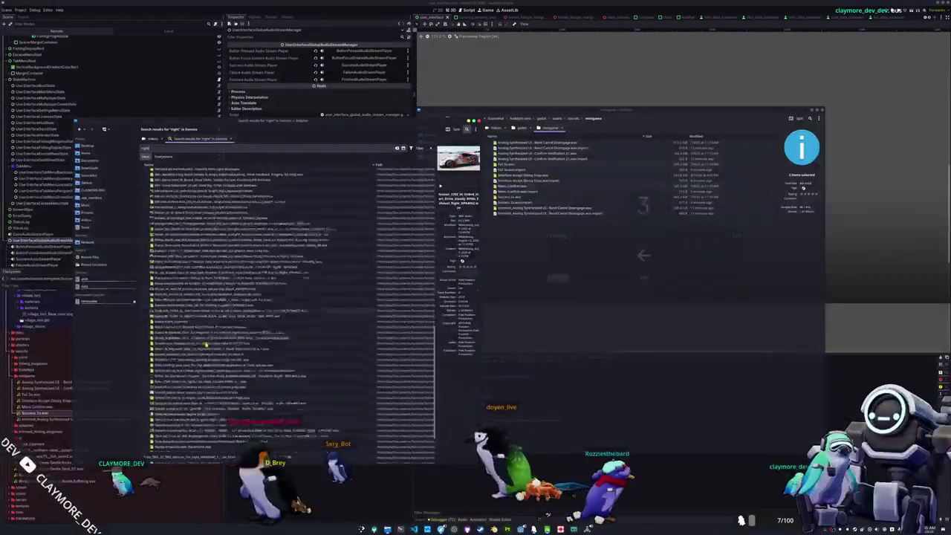
pyautogui.scroll(-10, 202, 334)
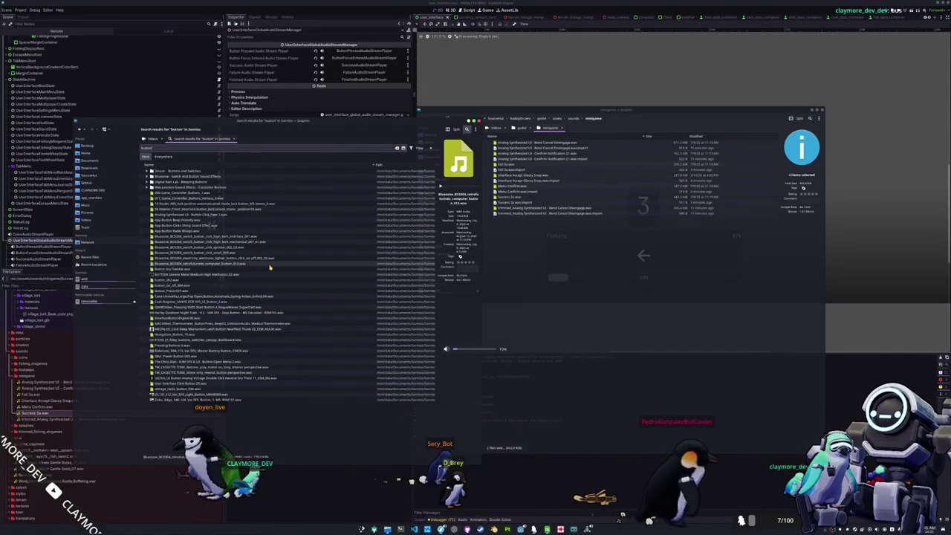
# Preview the interface switch, Shing, Beep Friendly, door lock and game controller button sounds
pyautogui.doubleClick(254, 236)
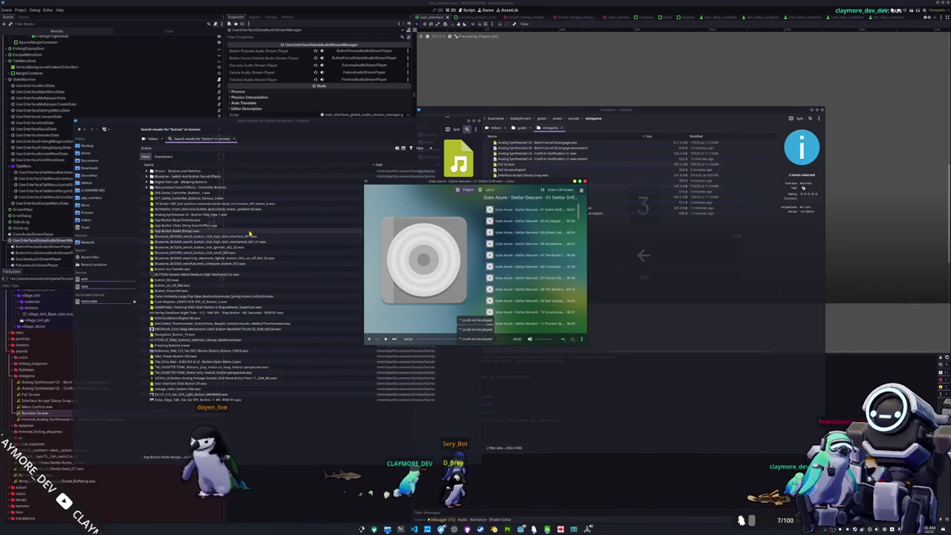
pyautogui.doubleClick(252, 226)
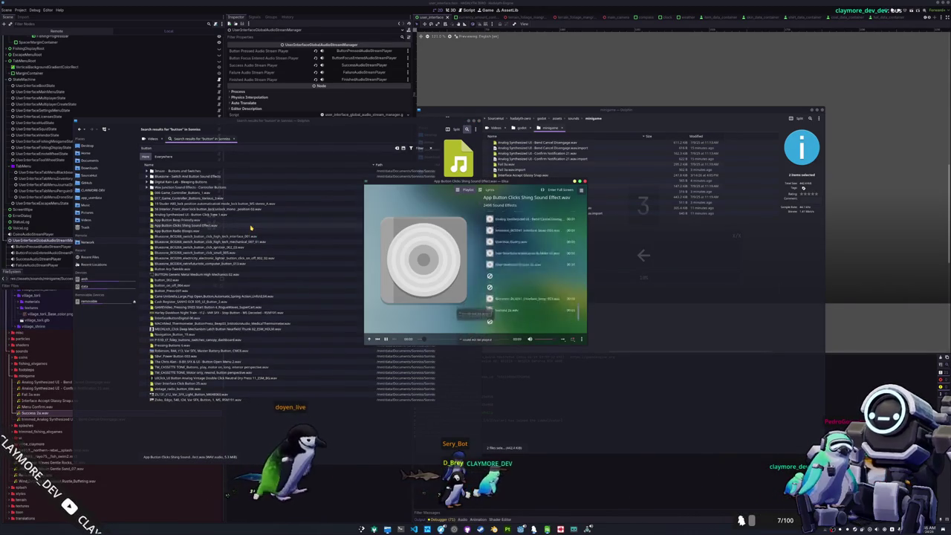
pyautogui.doubleClick(251, 222)
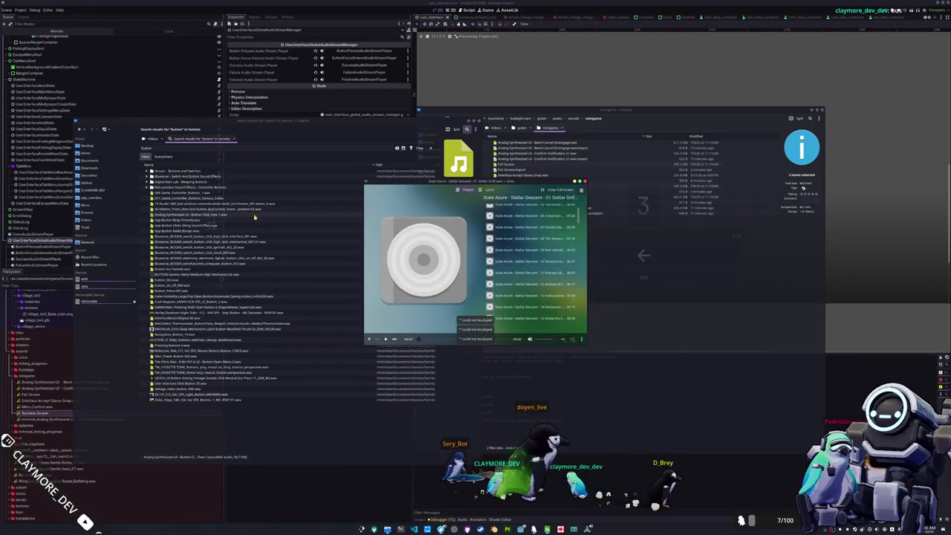
pyautogui.doubleClick(259, 211)
pyautogui.doubleClick(269, 199)
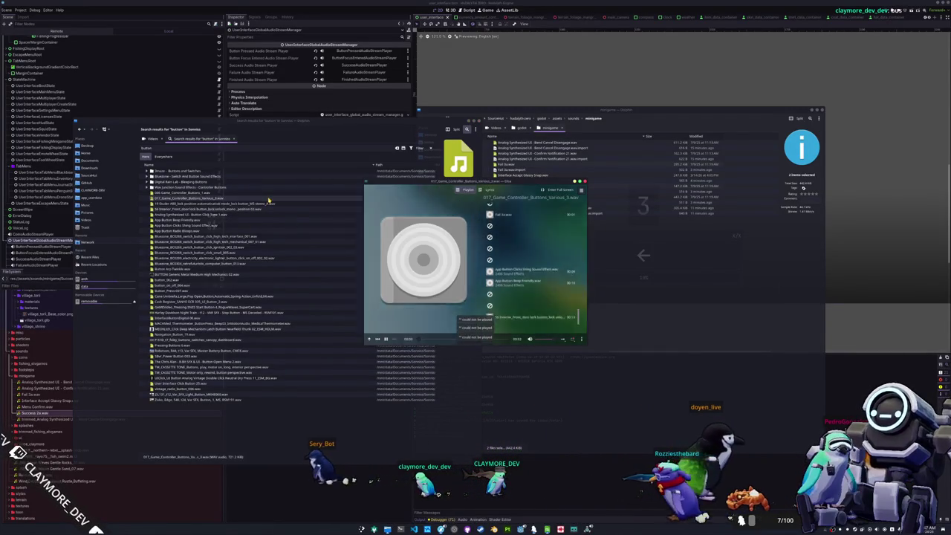
# Preview the power, navigation, digital and cassette button sounds and add files to Elisa's playlist
pyautogui.doubleClick(219, 356)
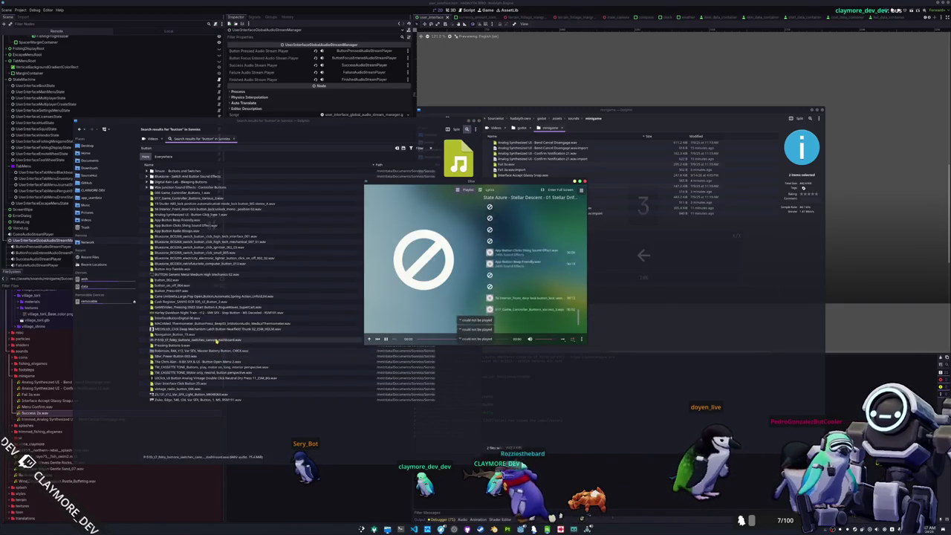
pyautogui.doubleClick(216, 335)
pyautogui.doubleClick(222, 320)
pyautogui.click(229, 302)
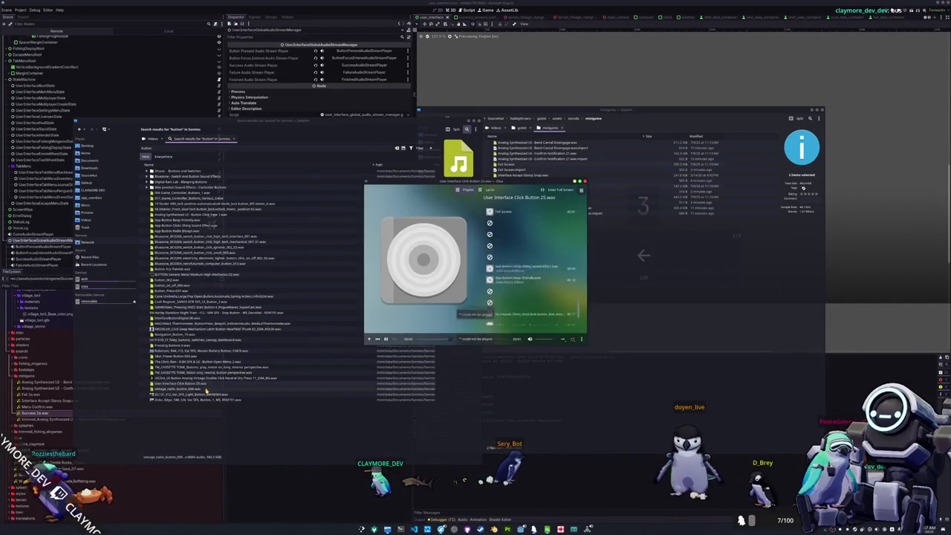
pyautogui.click(214, 367)
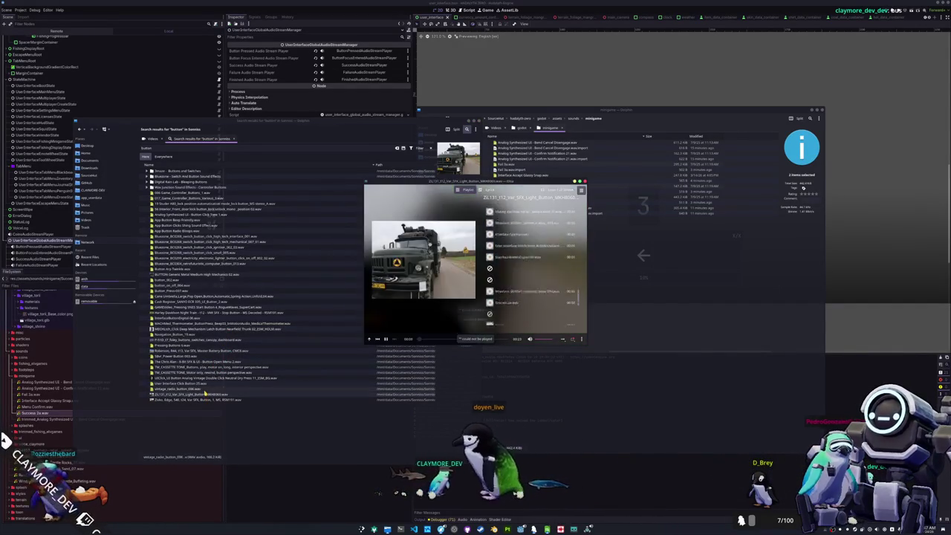
pyautogui.moveTo(205, 399); pyautogui.dragTo(459, 164)
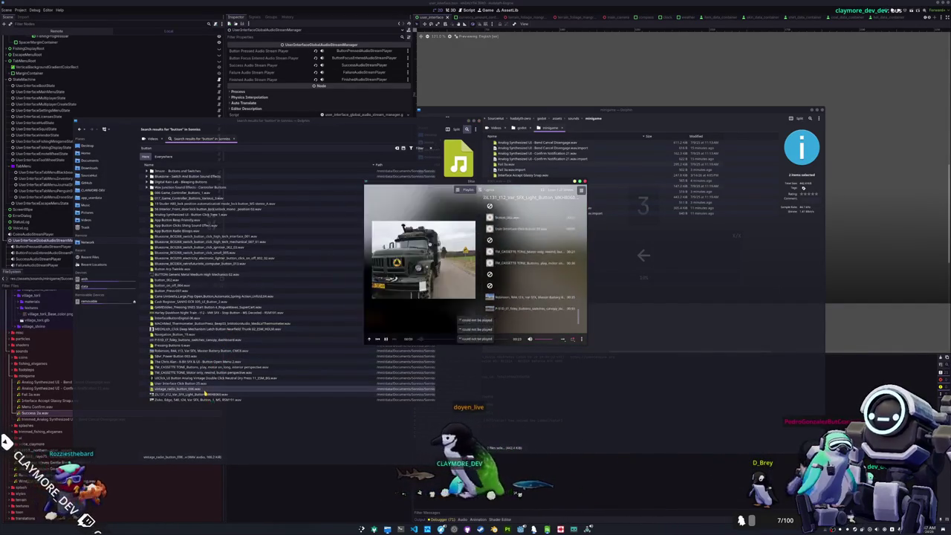
pyautogui.doubleClick(199, 199)
pyautogui.write('press')
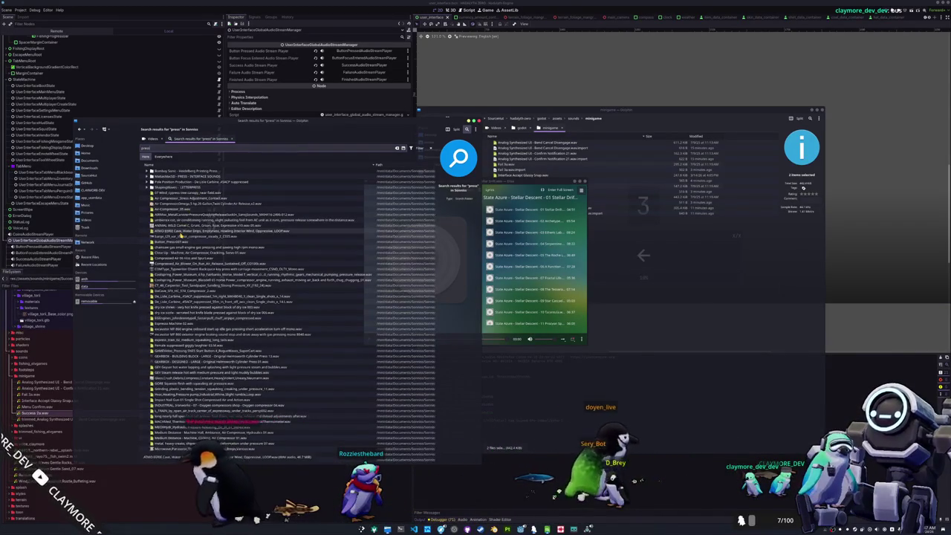
# Find and play dark-ui glitch light 04.wav from the 'light' results in Elisa
pyautogui.scroll(-3, 187, 371)
pyautogui.scroll(-3, 188, 375)
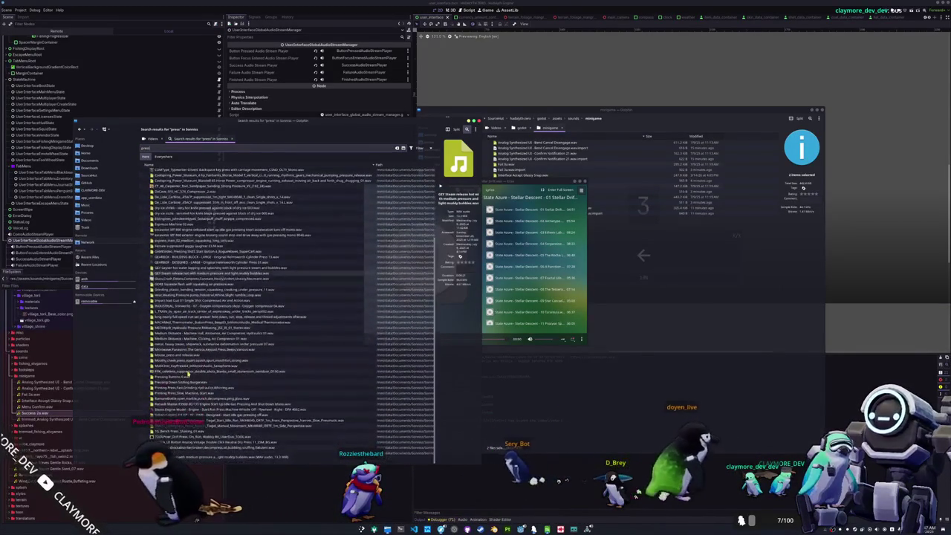
pyautogui.scroll(5, 188, 375)
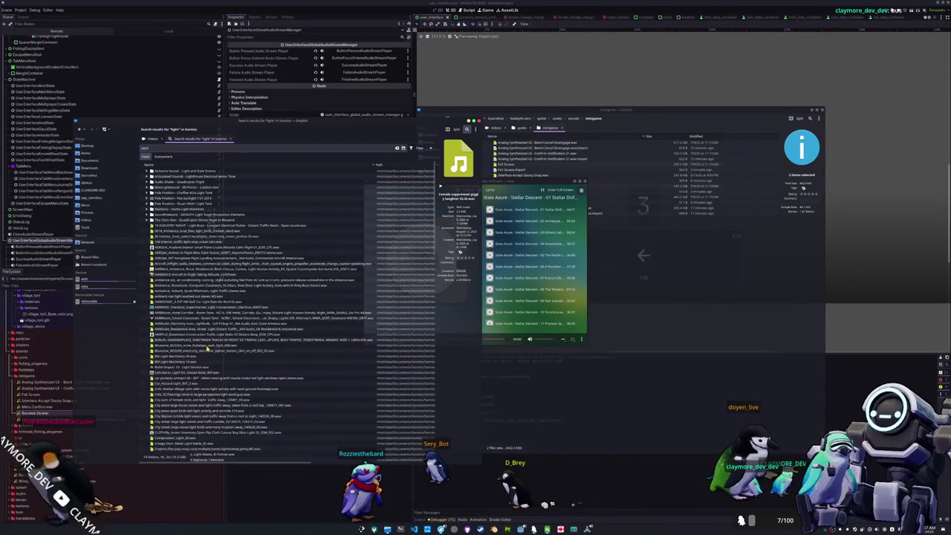
pyautogui.scroll(-1, 216, 348)
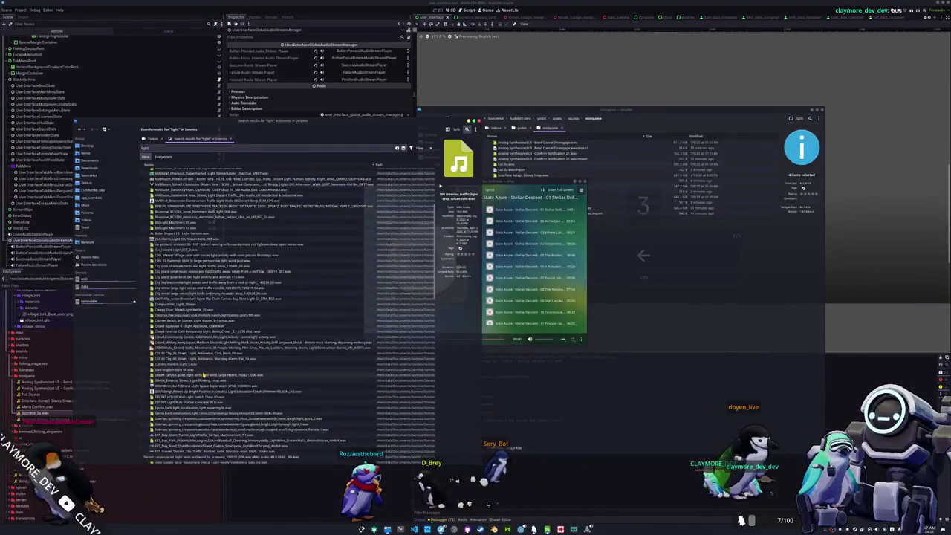
pyautogui.scroll(-2, 193, 349)
pyautogui.doubleClick(181, 344)
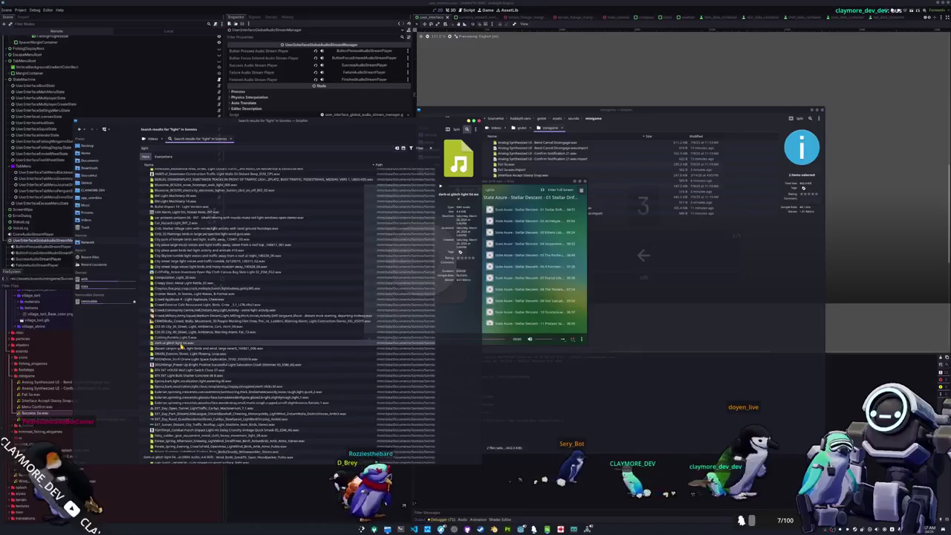
pyautogui.scroll(10, 183, 349)
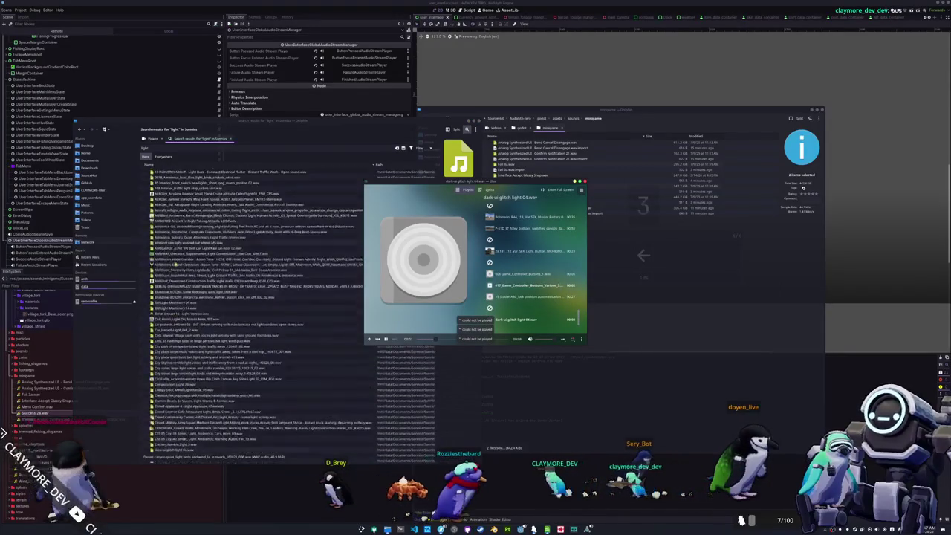
pyautogui.click(174, 158)
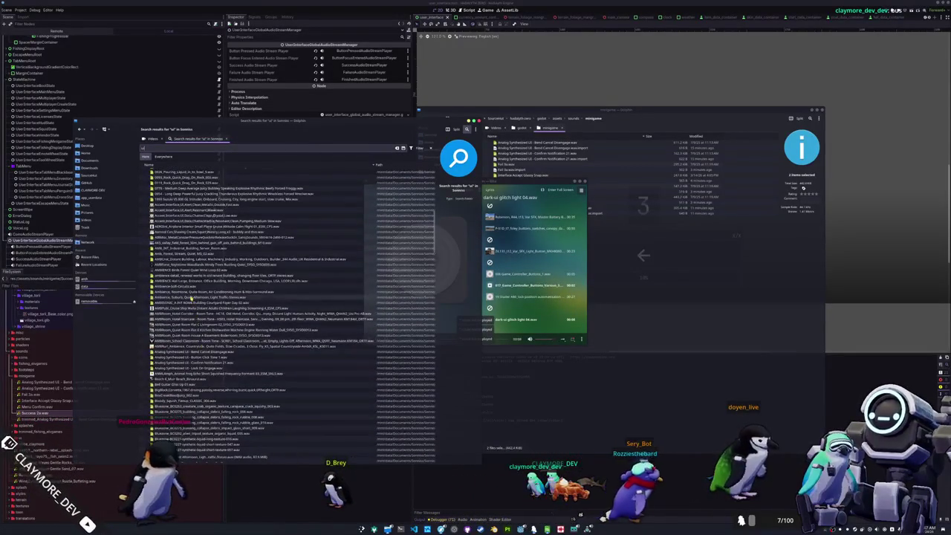
# Preview dark-ui glitch light 04, Droid-UI_10, the bubbling liquid drone and Drone Pulsating Quick_01
pyautogui.click(190, 293)
pyautogui.scroll(-5, 191, 293)
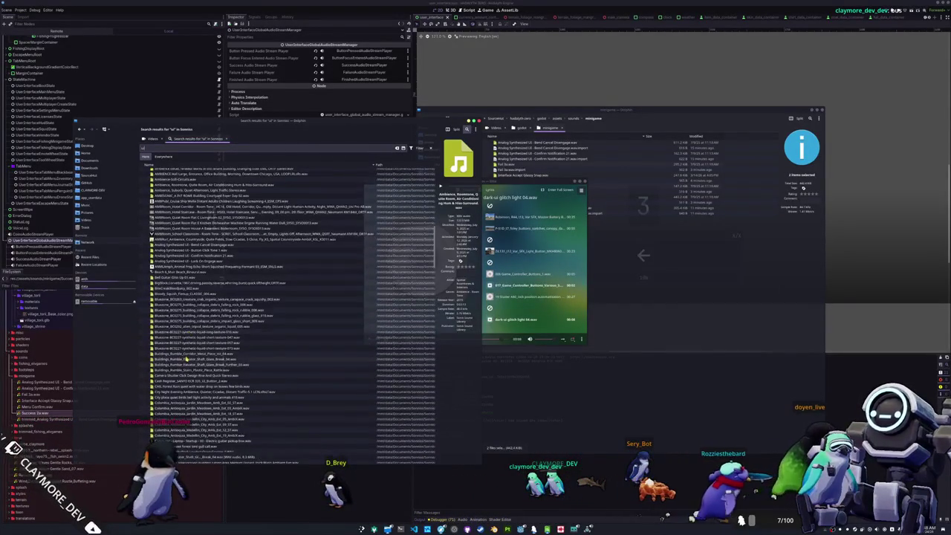
pyautogui.scroll(-6, 195, 379)
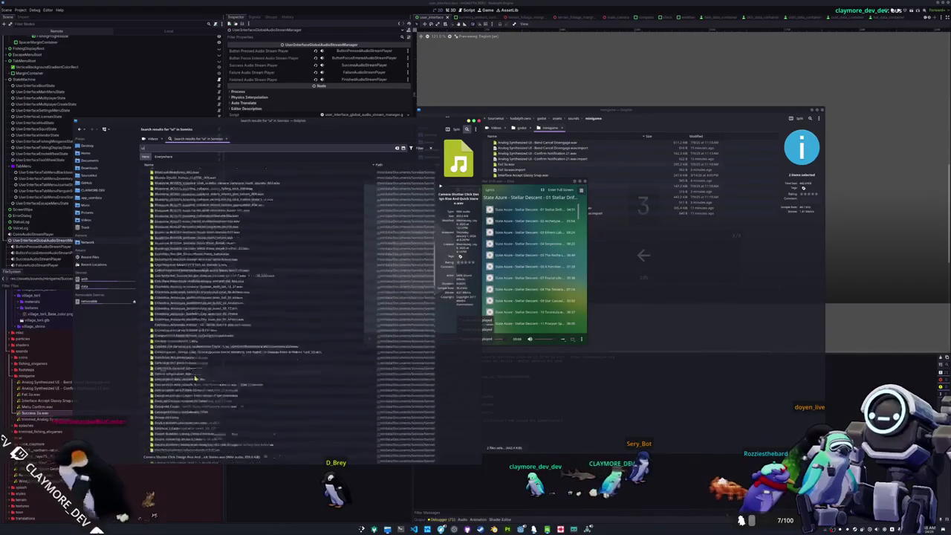
pyautogui.doubleClick(195, 357)
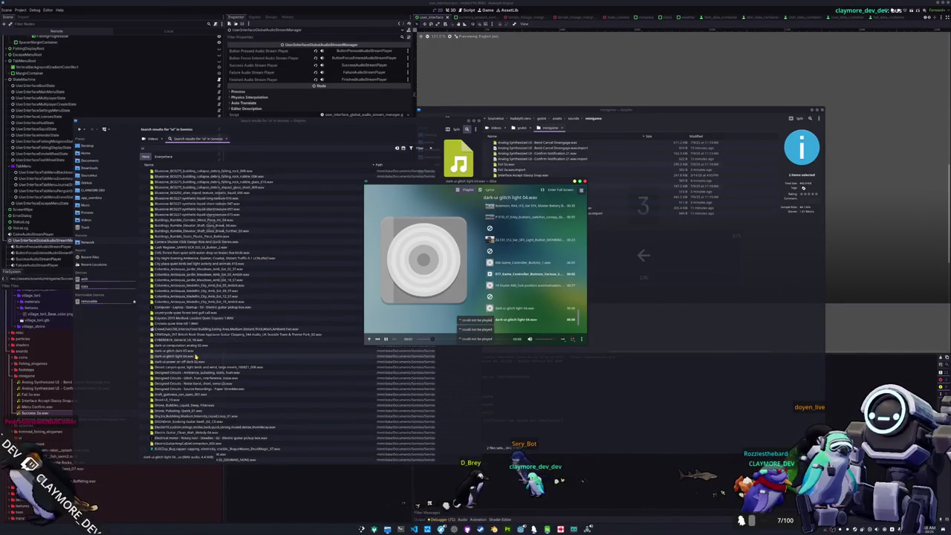
pyautogui.doubleClick(181, 401)
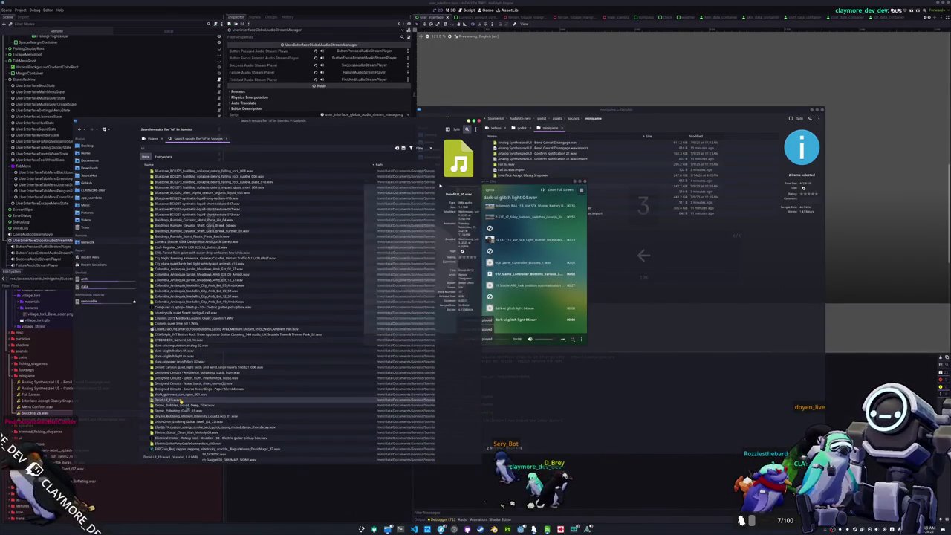
pyautogui.doubleClick(180, 405)
pyautogui.doubleClick(180, 410)
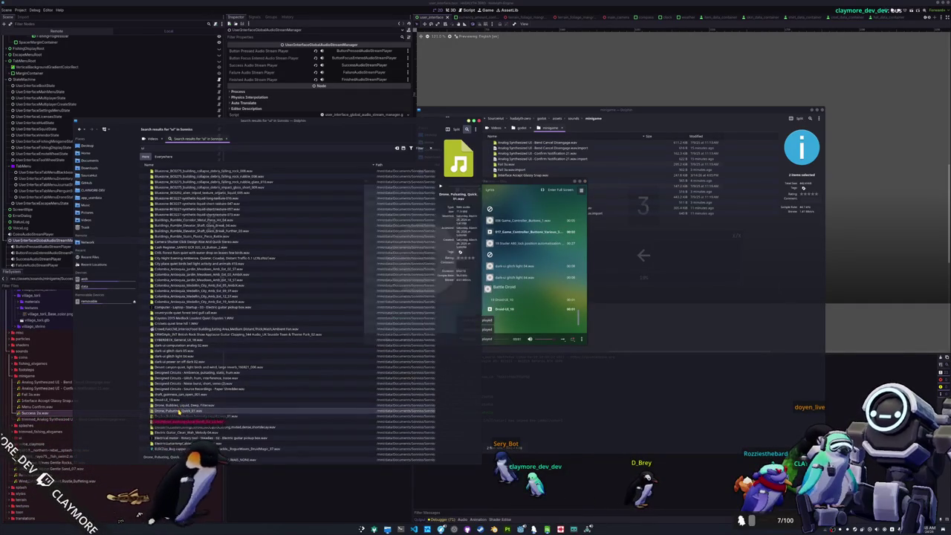
# Preview the Modular UI Calculations, Data Transmissions, Micro Gestures and Text Type-Hi-Tech sounds
pyautogui.scroll(-5, 186, 389)
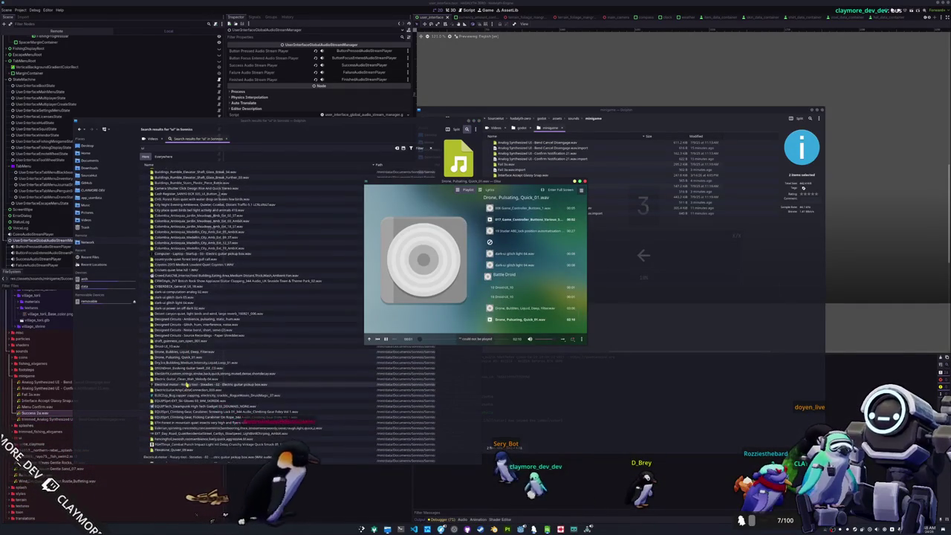
pyautogui.scroll(-1, 181, 393)
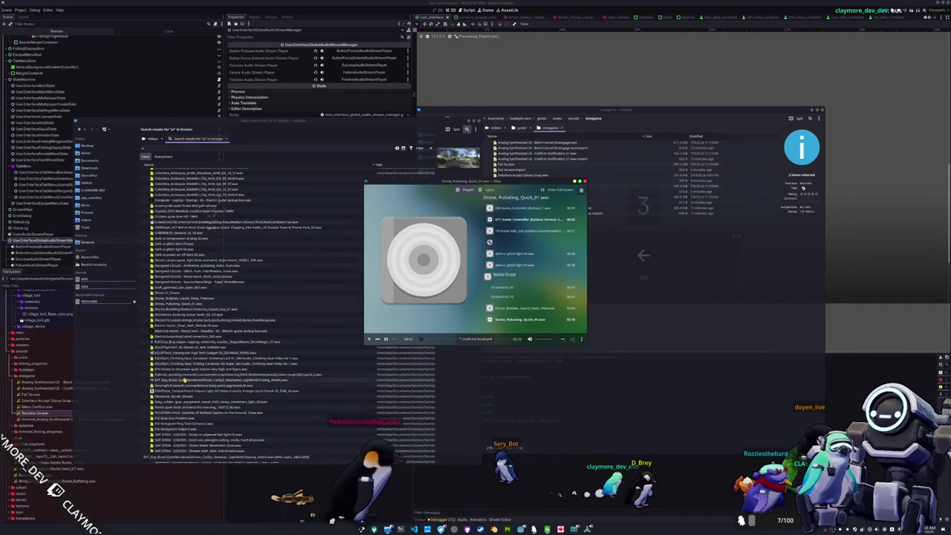
pyautogui.scroll(-5, 183, 380)
pyautogui.scroll(-6, 186, 392)
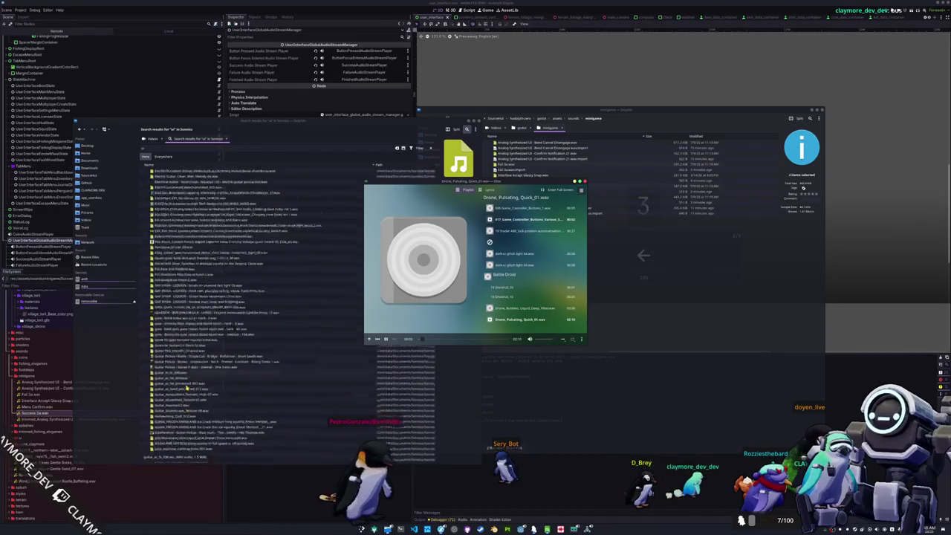
pyautogui.scroll(-3, 190, 374)
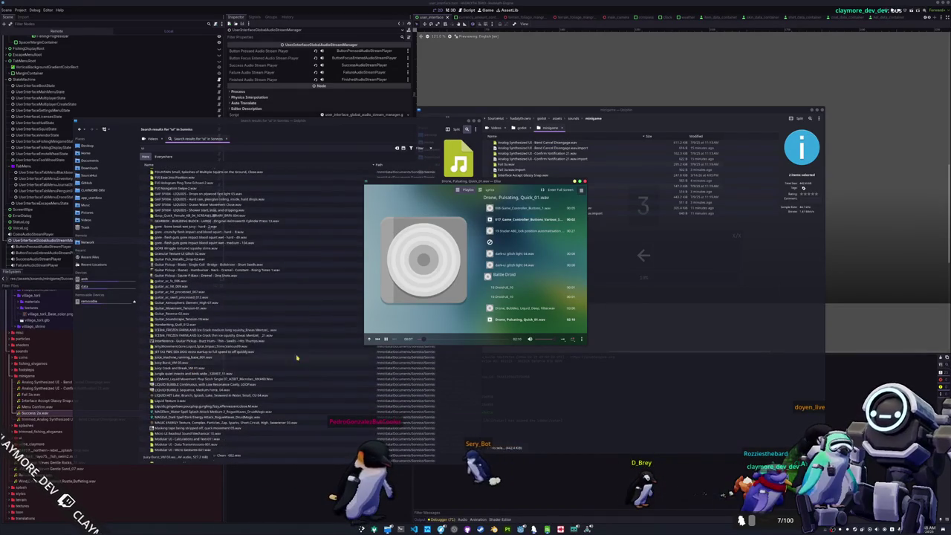
pyautogui.scroll(-3, 217, 372)
pyautogui.doubleClick(201, 386)
pyautogui.doubleClick(199, 391)
pyautogui.doubleClick(199, 396)
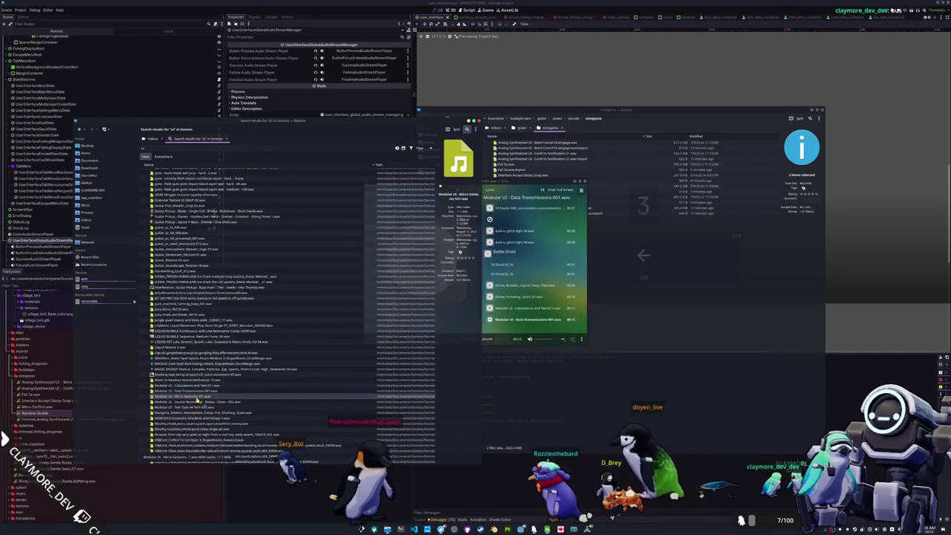
pyautogui.doubleClick(196, 406)
# Preview further results lower in the list, including 8-bit Eerie Notification 13
pyautogui.scroll(-5, 190, 398)
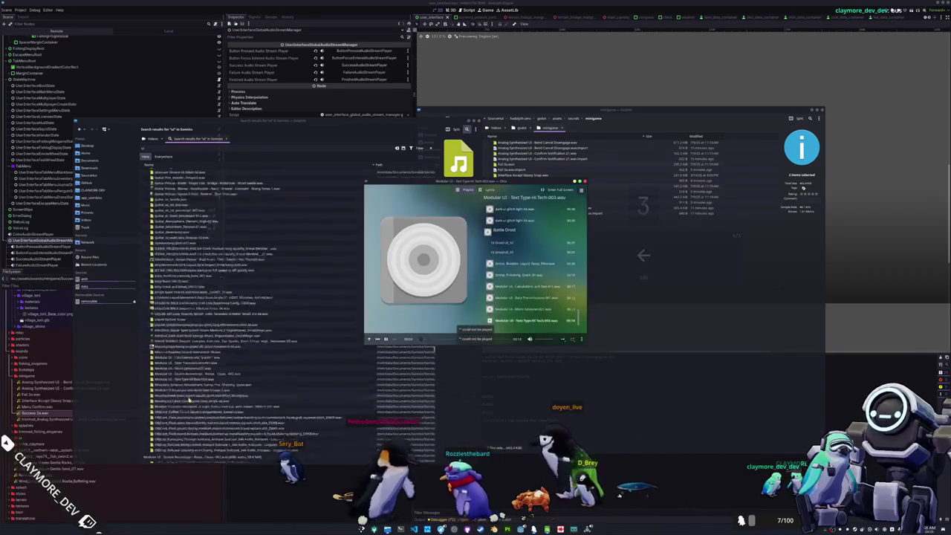
pyautogui.scroll(-3, 186, 383)
pyautogui.doubleClick(190, 332)
pyautogui.scroll(-5, 188, 340)
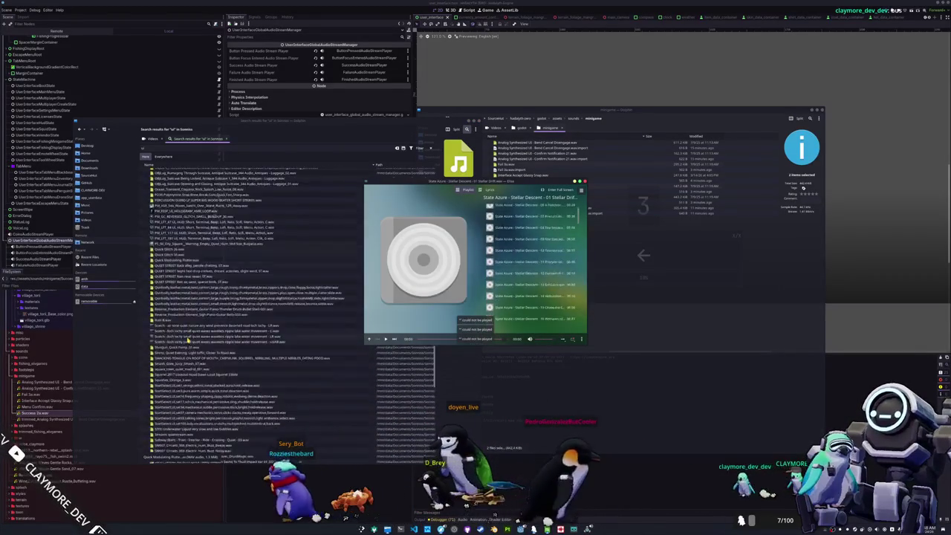
pyautogui.scroll(-10, 188, 339)
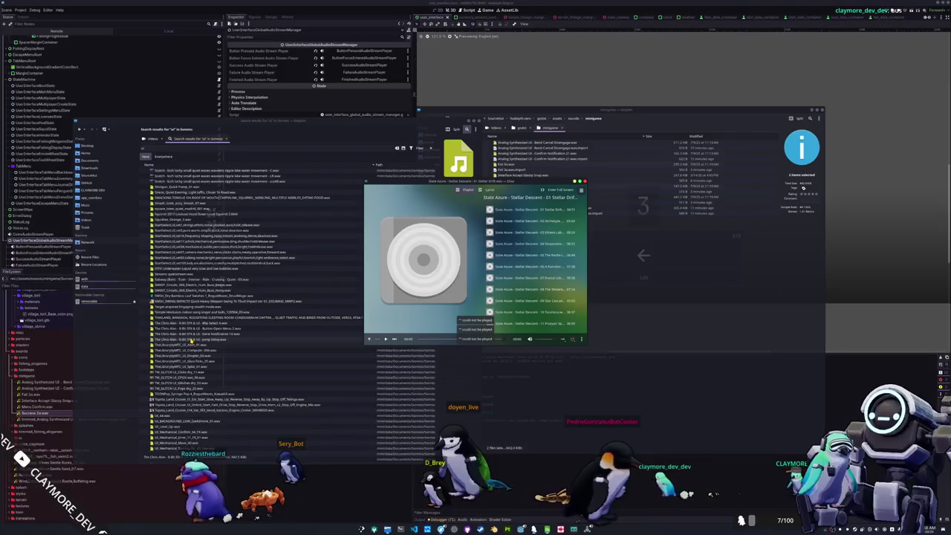
pyautogui.doubleClick(190, 339)
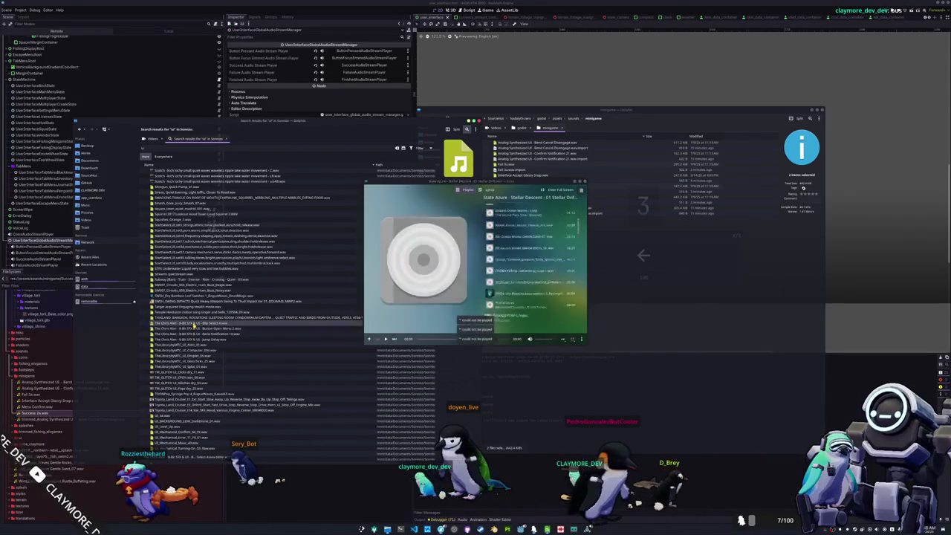
pyautogui.doubleClick(192, 334)
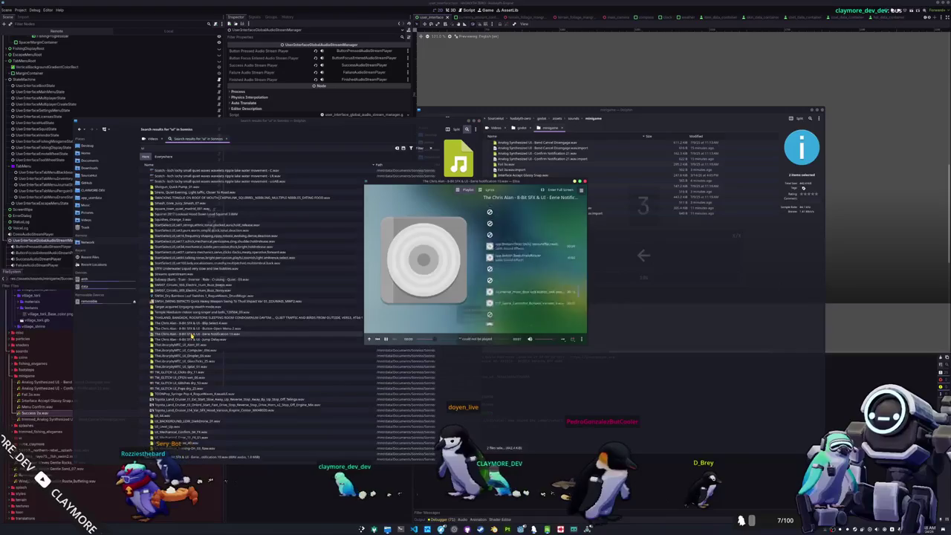
pyautogui.scroll(-2, 192, 335)
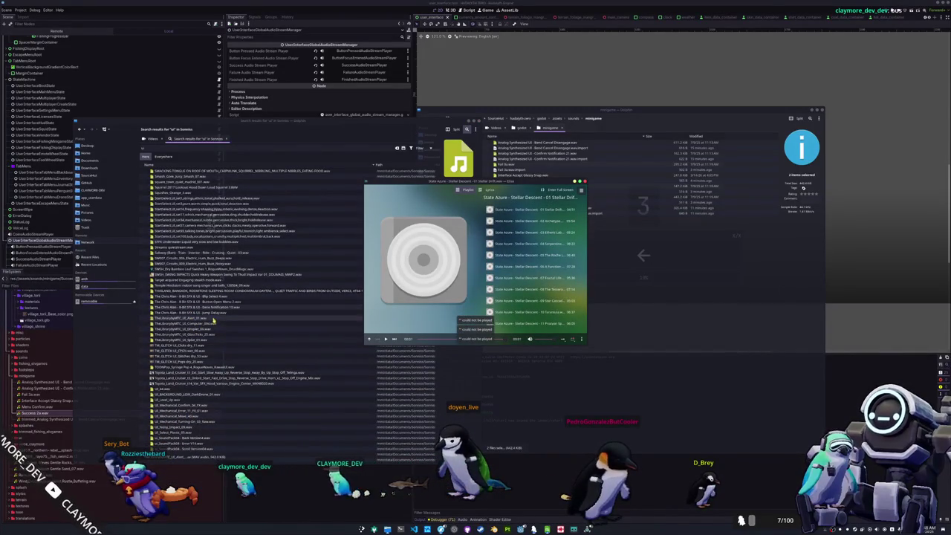
pyautogui.doubleClick(217, 314)
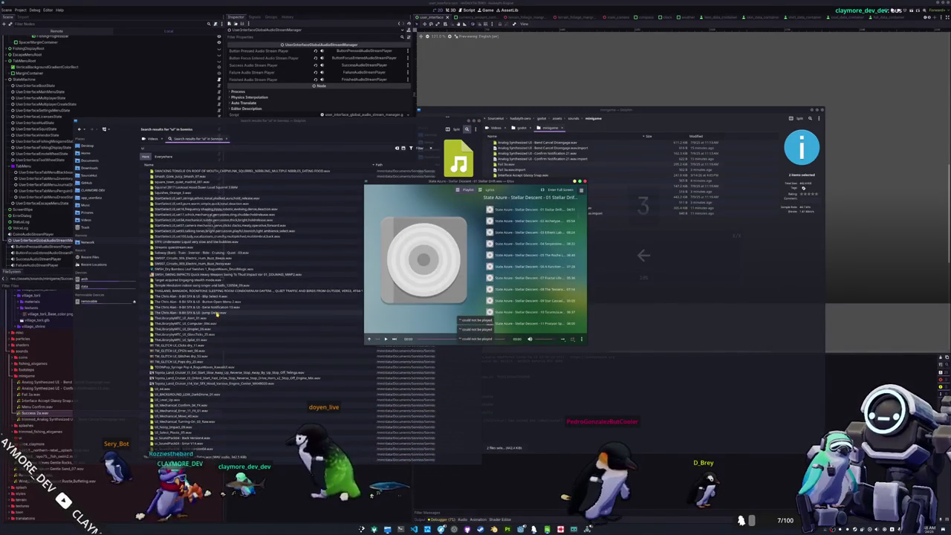
# Preview ui_SoundPack04 Select Version03, another sound pack file, and UI_Level_Up twice
pyautogui.scroll(-5, 208, 349)
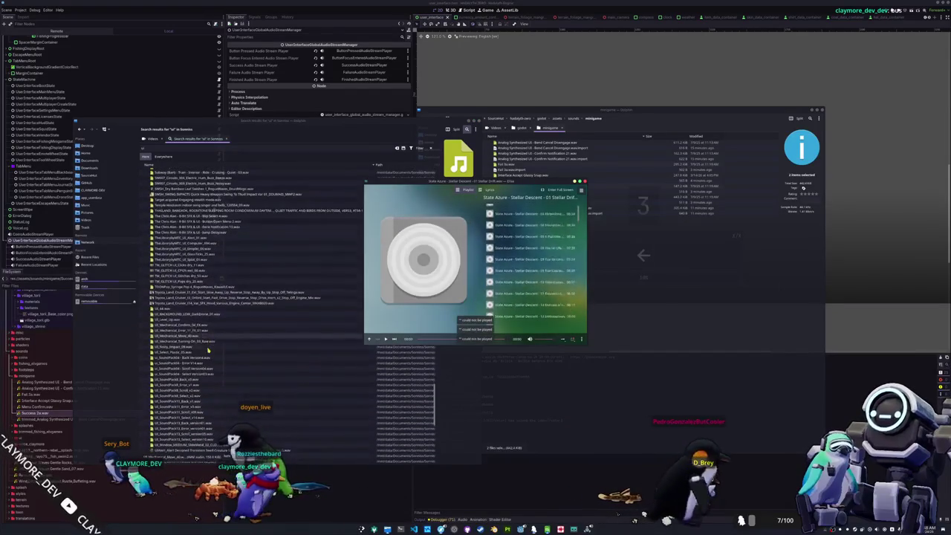
pyautogui.scroll(-2, 205, 374)
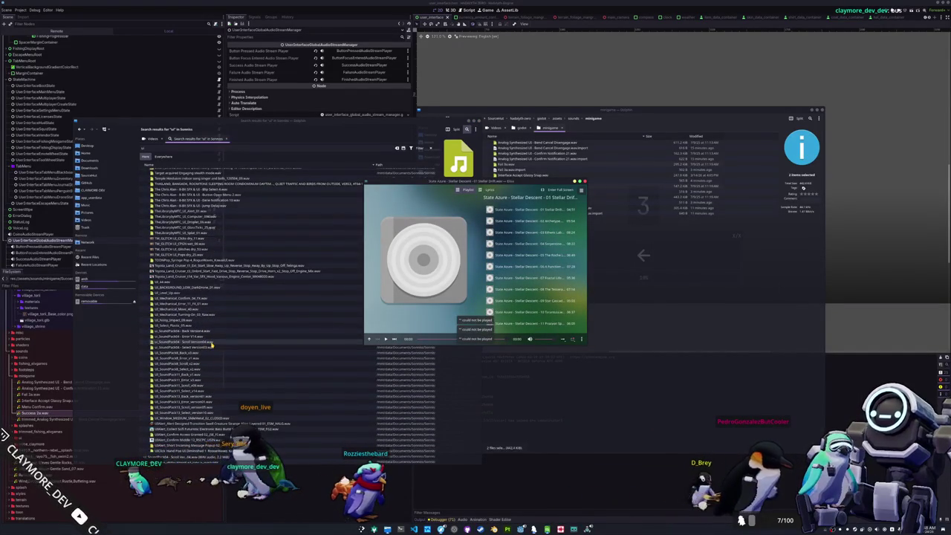
pyautogui.doubleClick(210, 348)
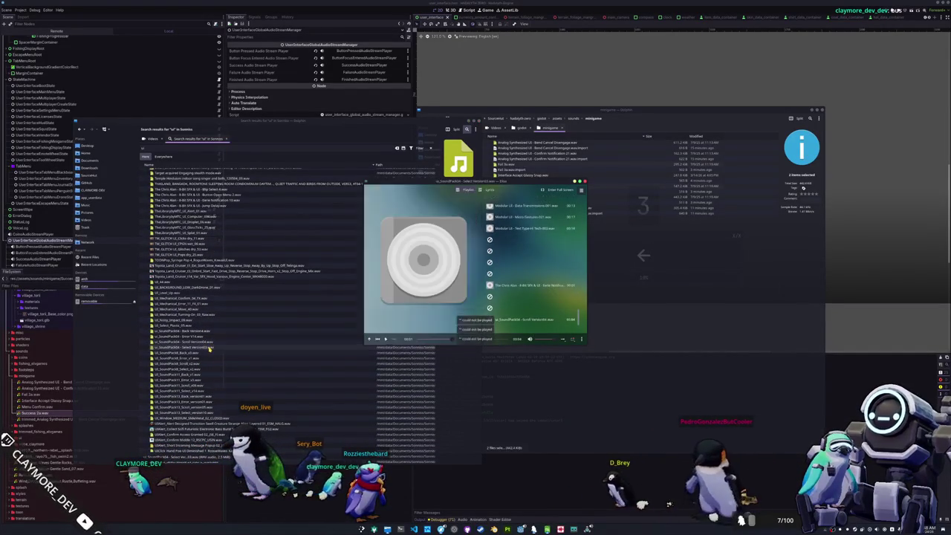
pyautogui.scroll(-2, 209, 350)
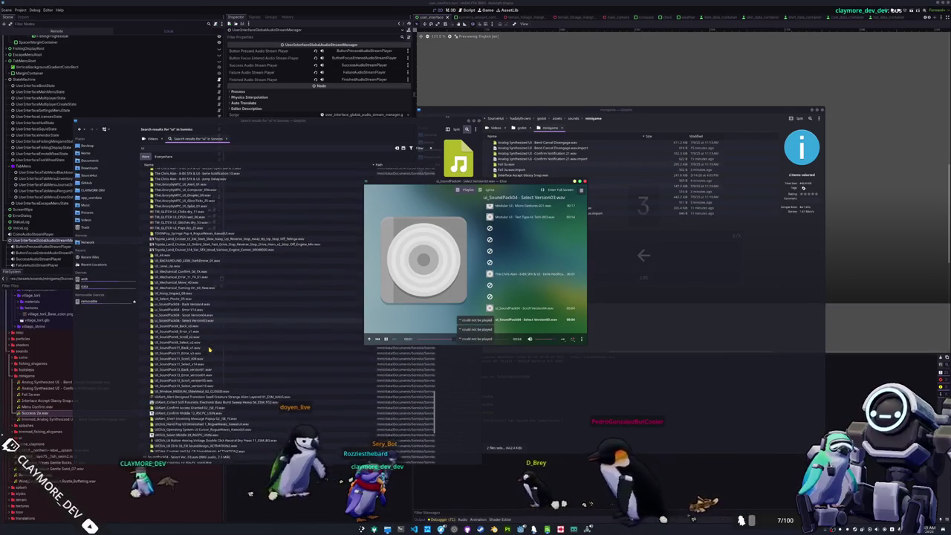
pyautogui.doubleClick(202, 371)
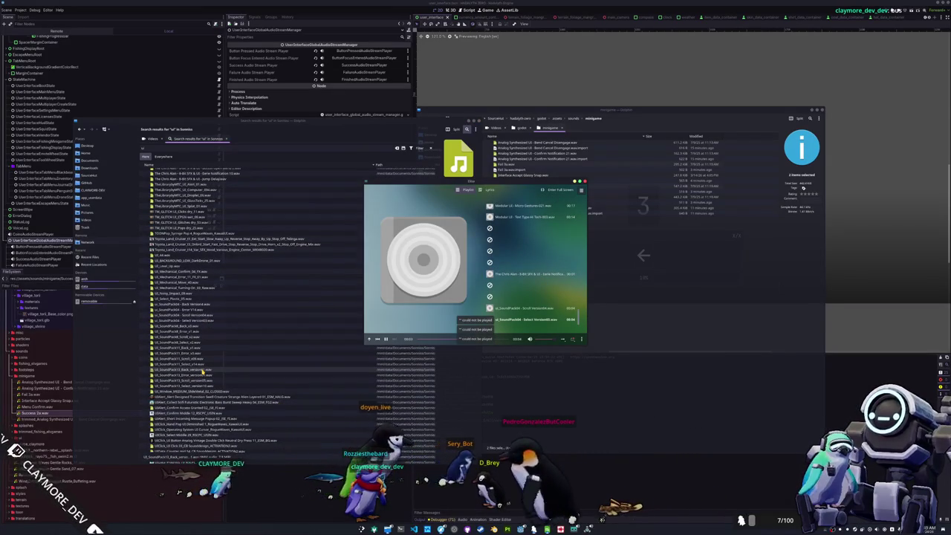
pyautogui.doubleClick(170, 269)
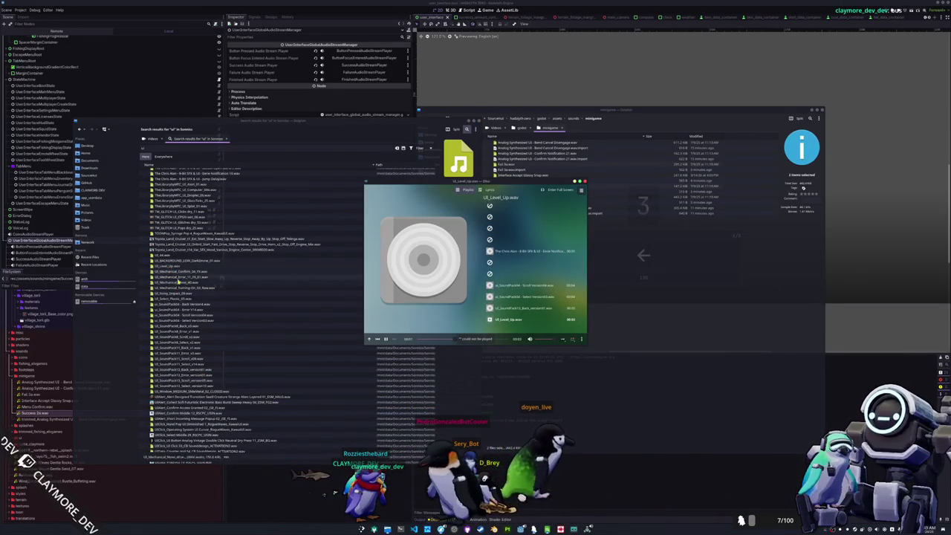
pyautogui.doubleClick(169, 256)
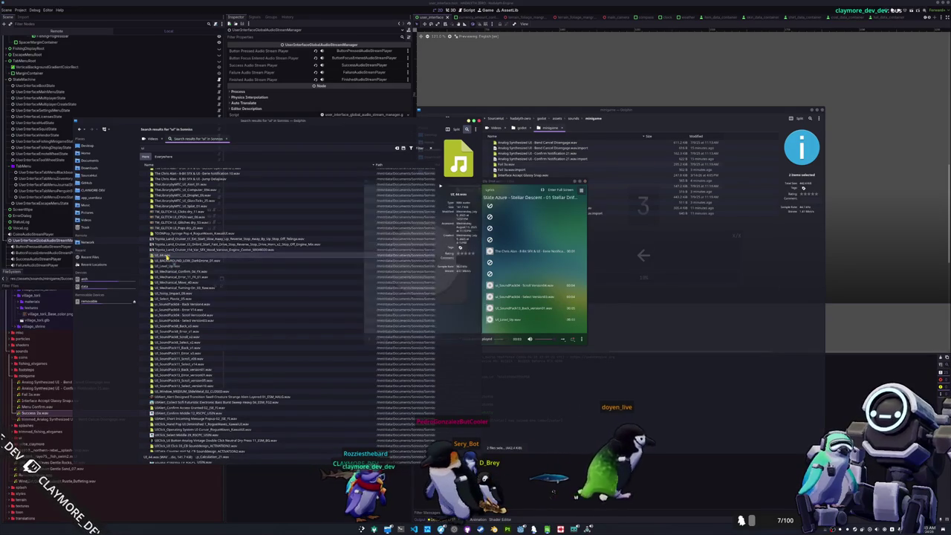
pyautogui.doubleClick(170, 266)
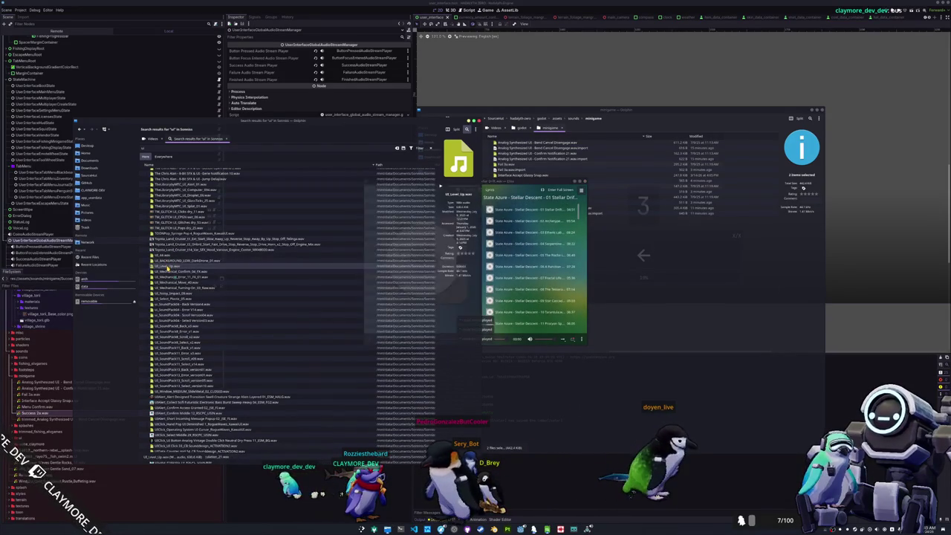
# Preview the UIClick Kawaii, UIClick Operating System Cursor and UIAlert Confirm Access Granted sounds
pyautogui.scroll(-3, 170, 268)
pyautogui.scroll(-1, 167, 267)
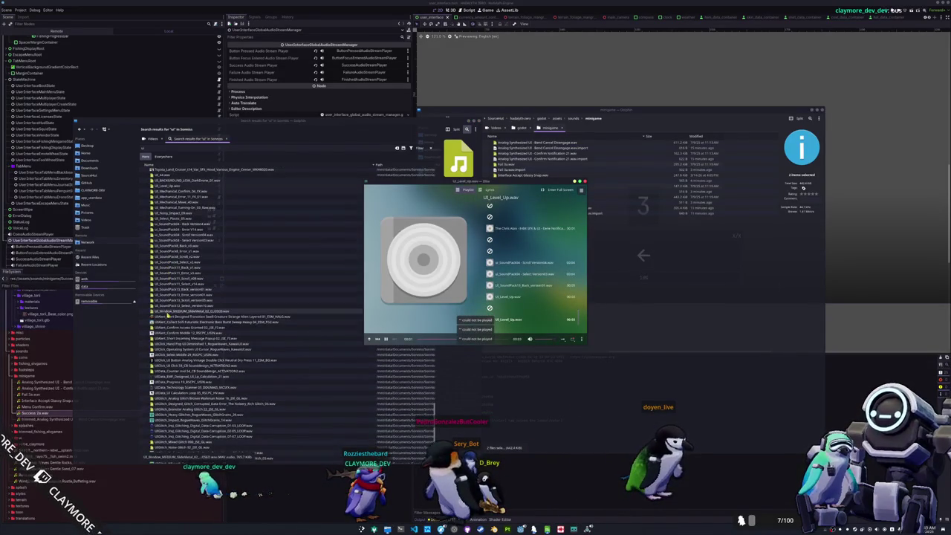
pyautogui.scroll(-3, 167, 312)
pyautogui.doubleClick(172, 290)
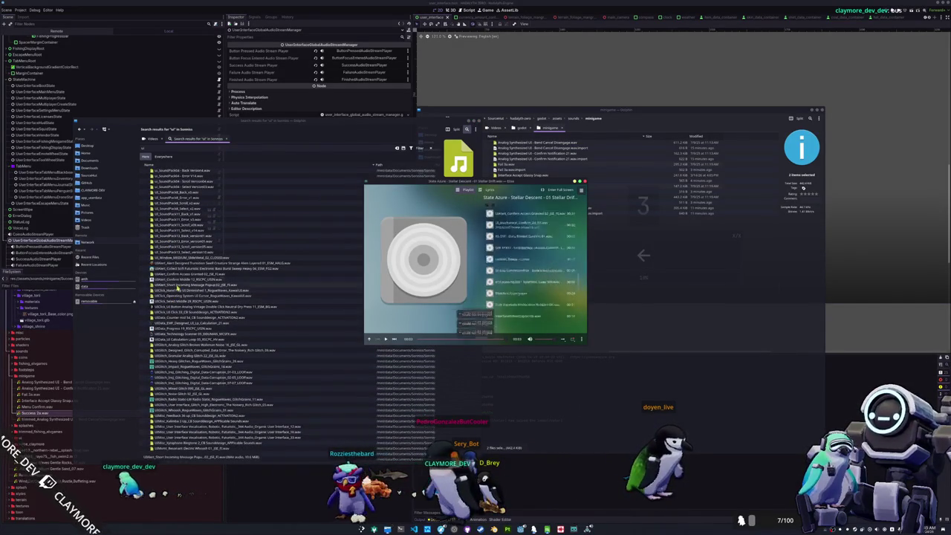
pyautogui.doubleClick(172, 296)
pyautogui.doubleClick(173, 274)
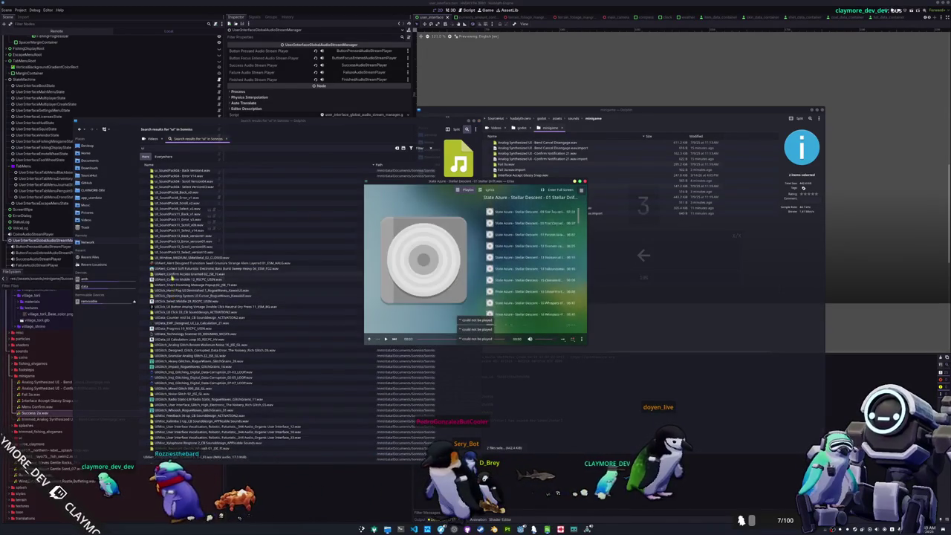
# Preview the Granular Analog Glitch 22, Corrupted Data Drive and Broken Walkman Noise 16 glitch sounds
pyautogui.scroll(-2, 174, 293)
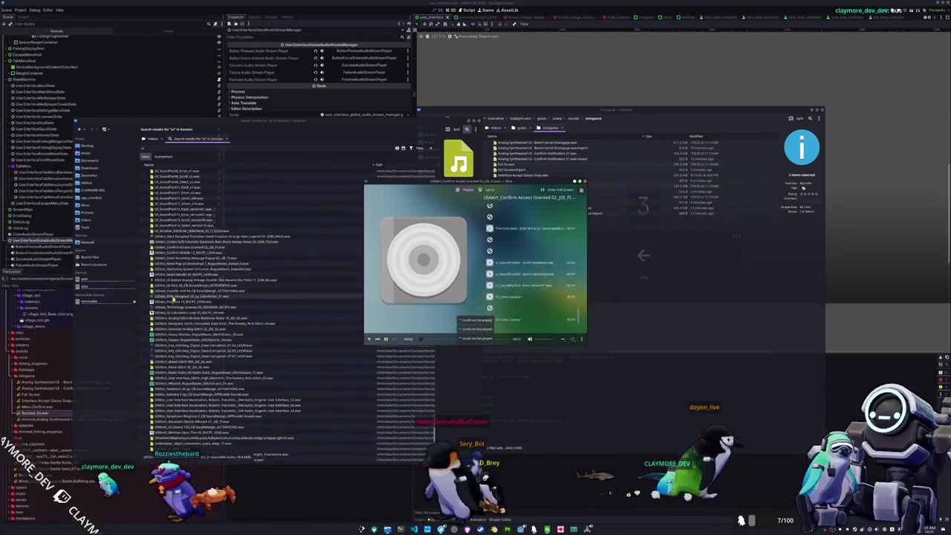
pyautogui.doubleClick(172, 330)
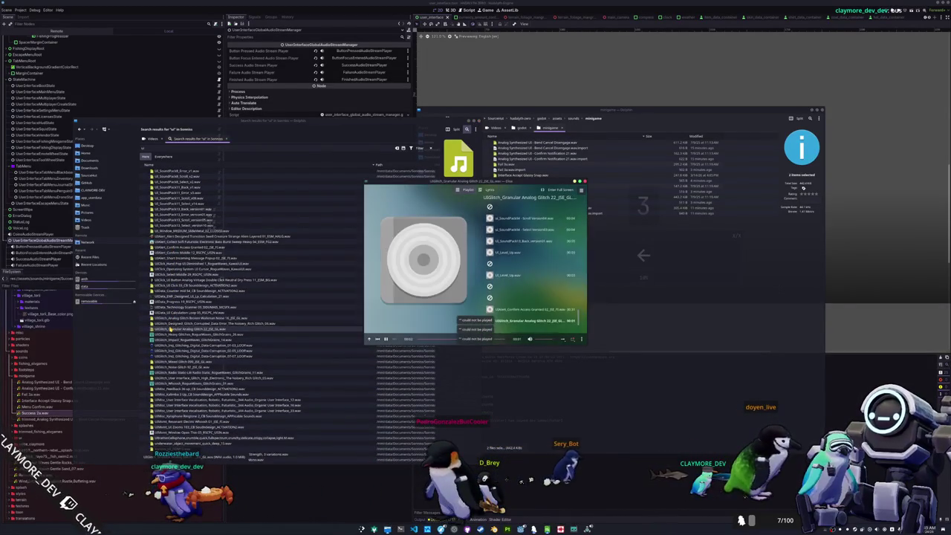
pyautogui.doubleClick(170, 324)
pyautogui.doubleClick(170, 318)
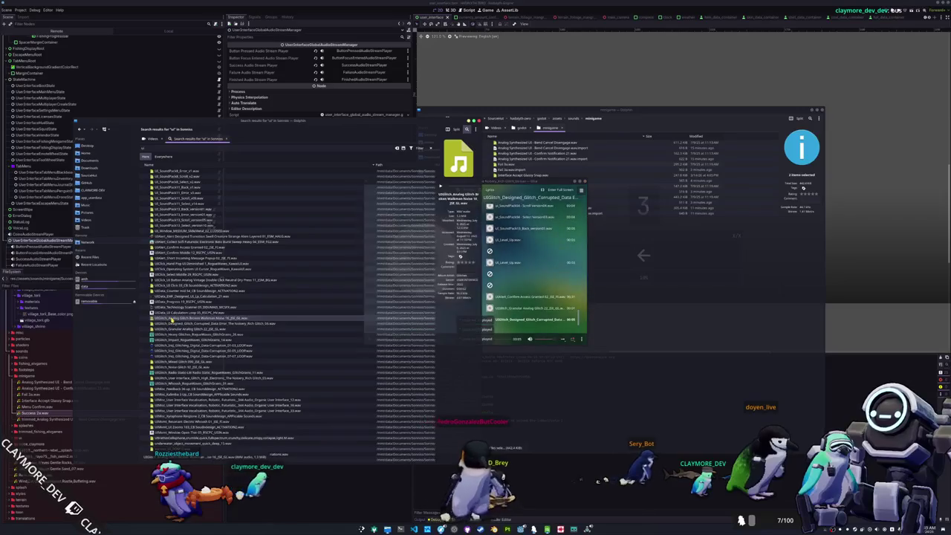
pyautogui.scroll(-2, 171, 319)
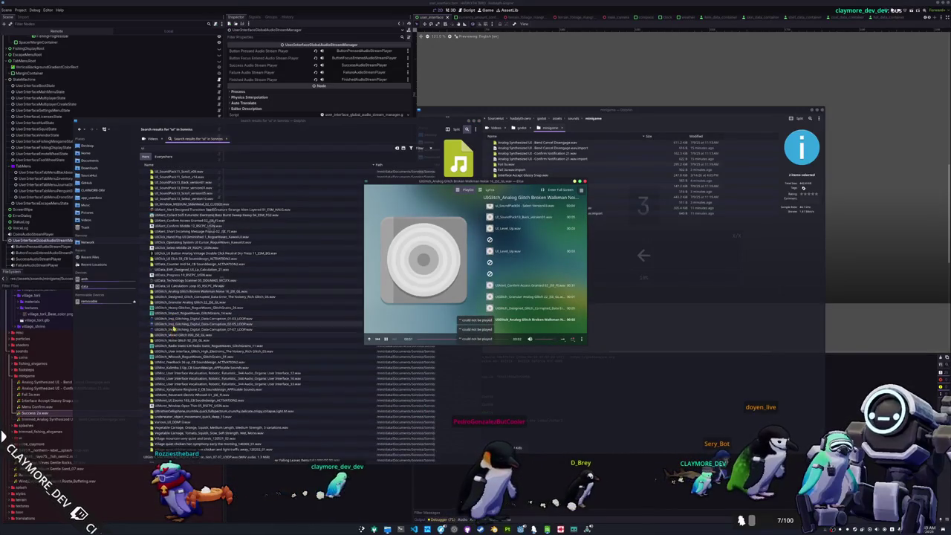
pyautogui.scroll(-2, 171, 335)
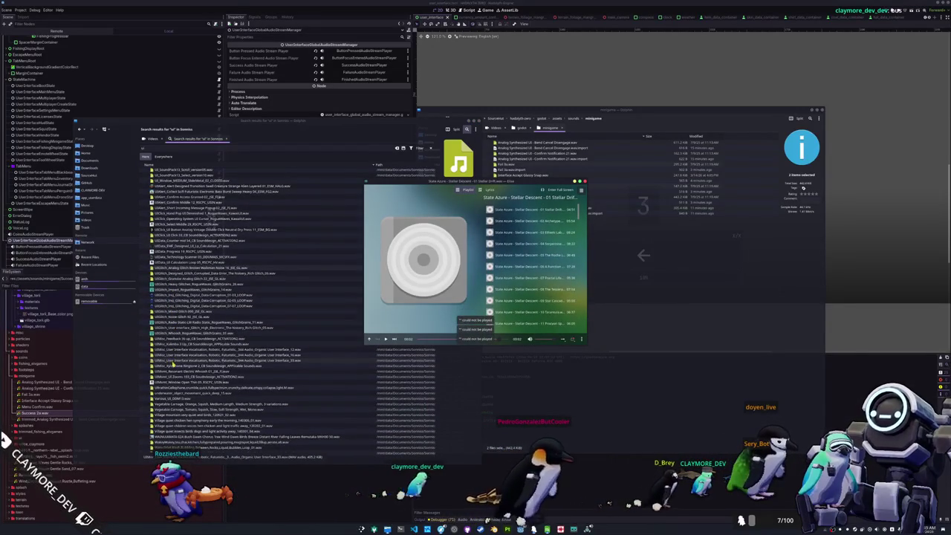
pyautogui.doubleClick(175, 361)
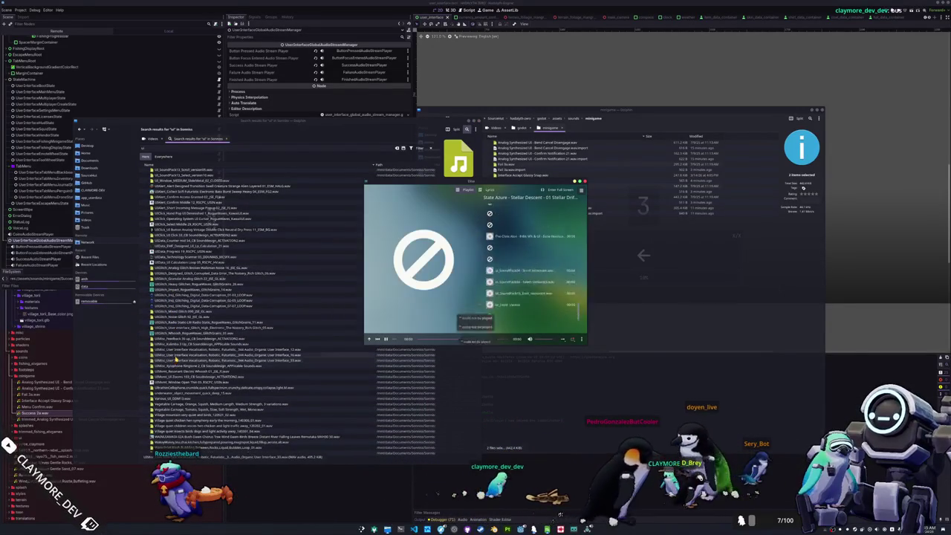
# Drag three UISci User Interface Vocalisation .wav files from the results into the minigame folder
pyautogui.moveTo(181, 355)
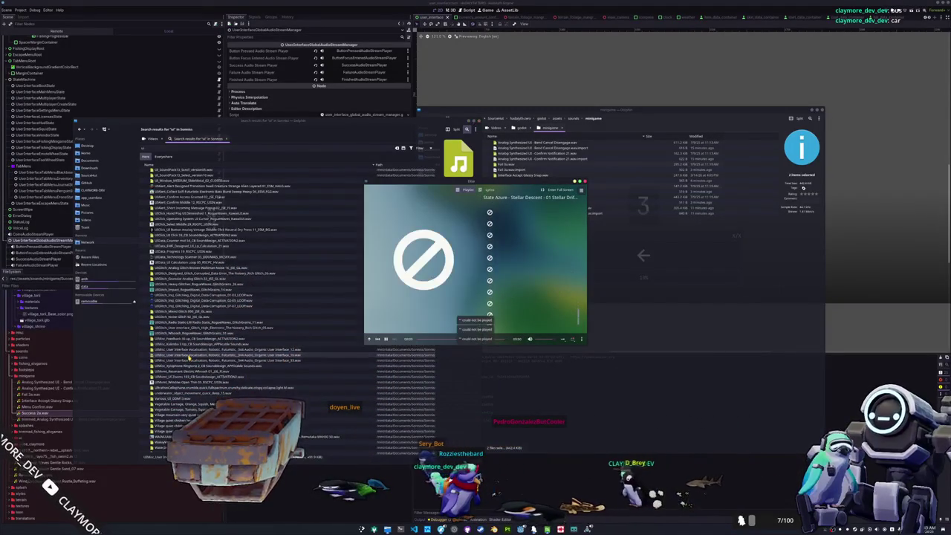
pyautogui.click(189, 356)
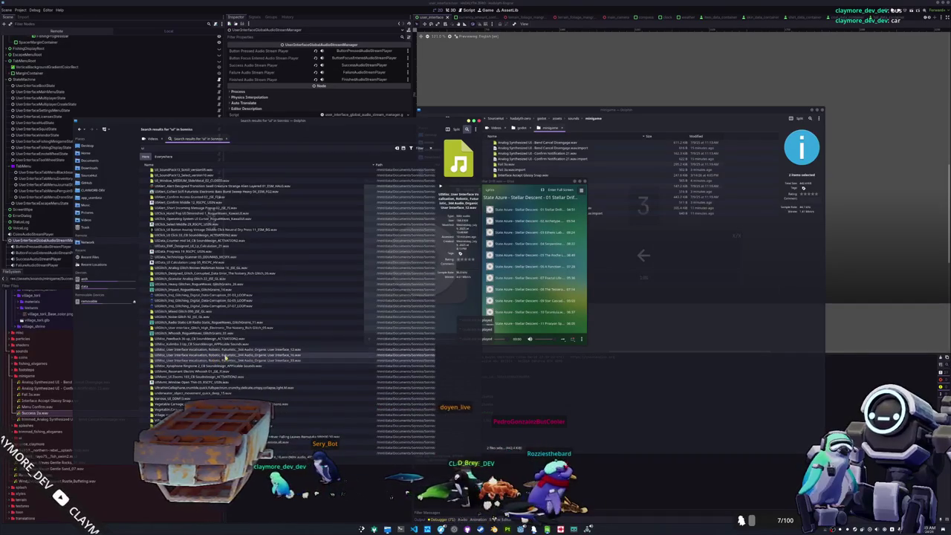
pyautogui.moveTo(255, 355)
pyautogui.mouseDown()
pyautogui.moveTo(521, 362)
pyautogui.moveTo(668, 332)
pyautogui.mouseUp()
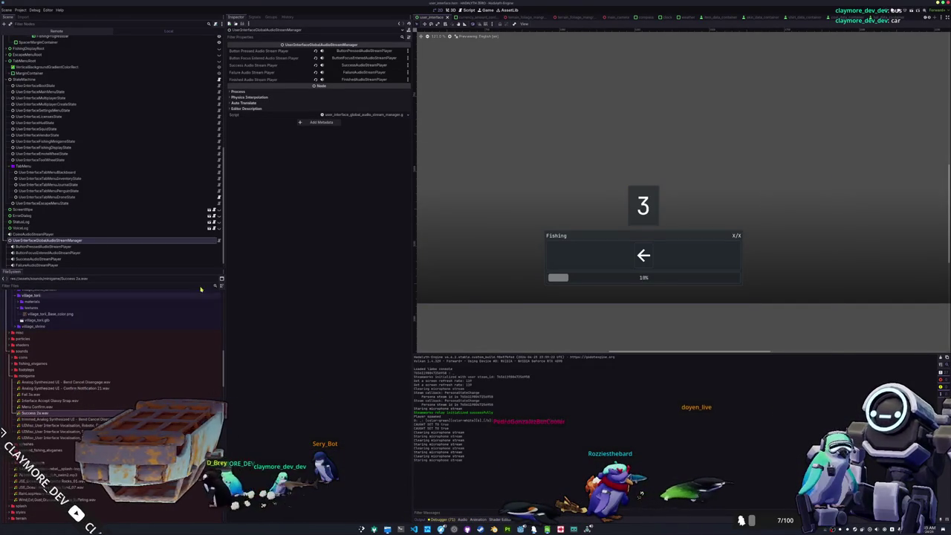
# Quick Load the UIMisc vocalisation file (searching '18') into SuccessAudioStreamPlayer's stream
pyautogui.click(88, 259)
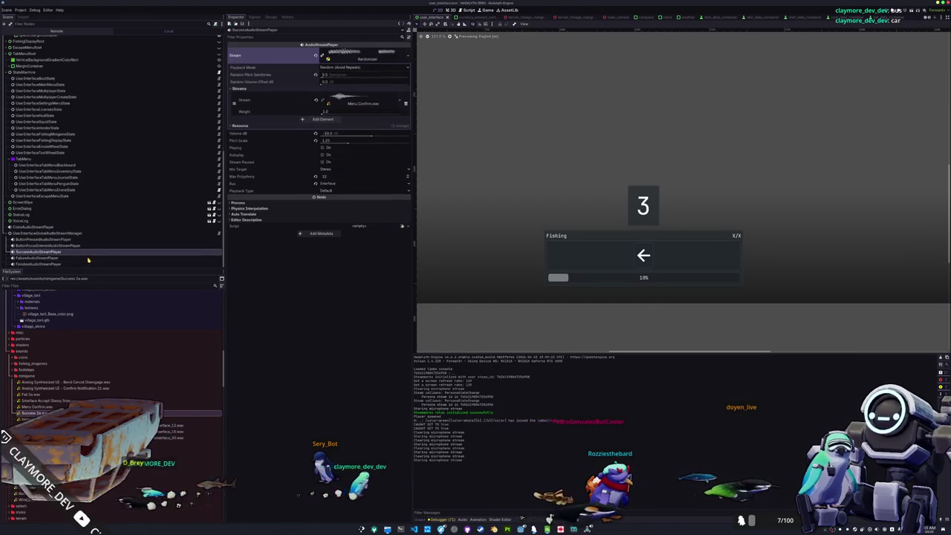
pyautogui.click(402, 103)
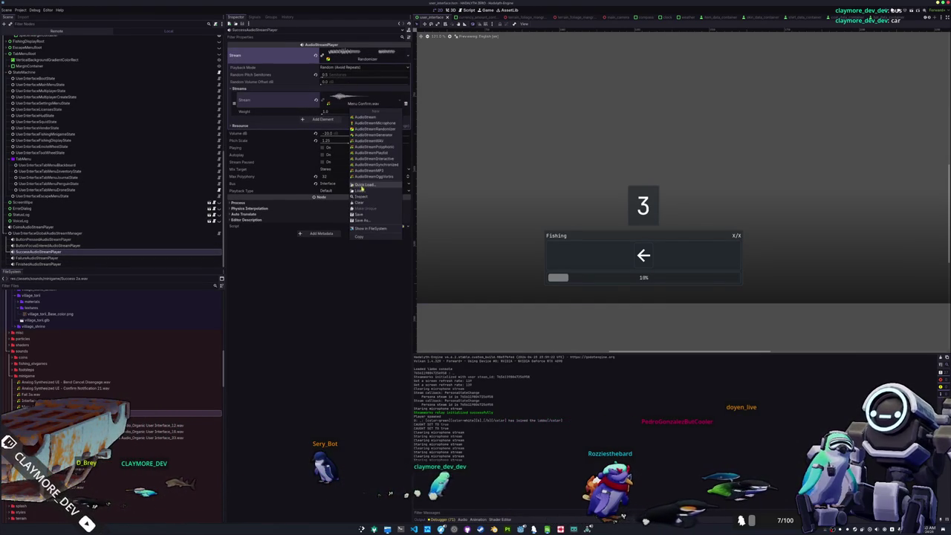
pyautogui.click(361, 185)
pyautogui.write('18')
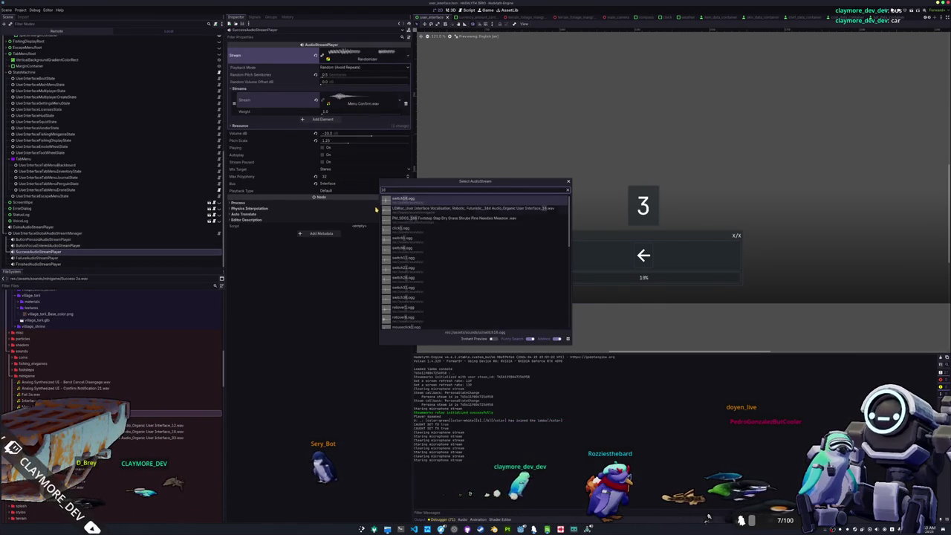
pyautogui.doubleClick(417, 212)
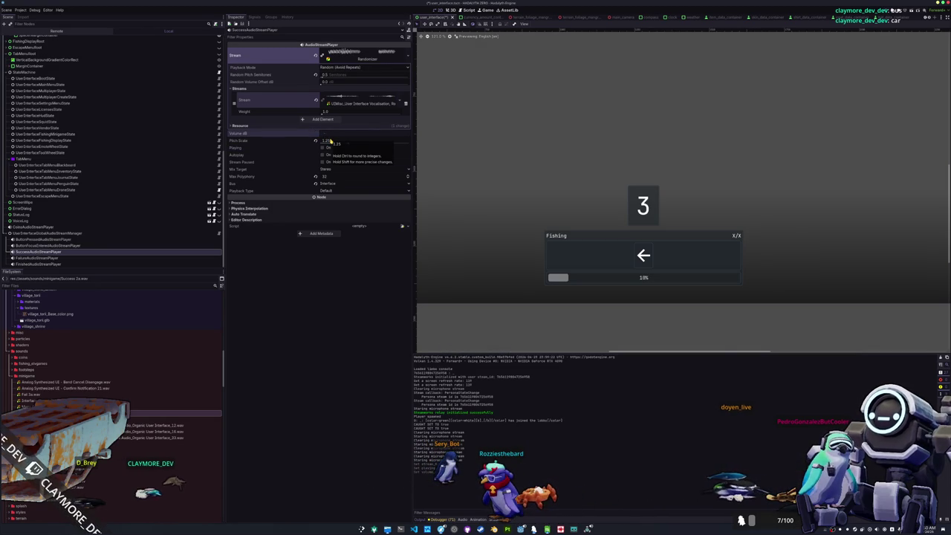
pyautogui.click(345, 133)
pyautogui.write('-18')
# Try the success sound at -18 dB and -24 dB volume, previewing each
pyautogui.press('Return')
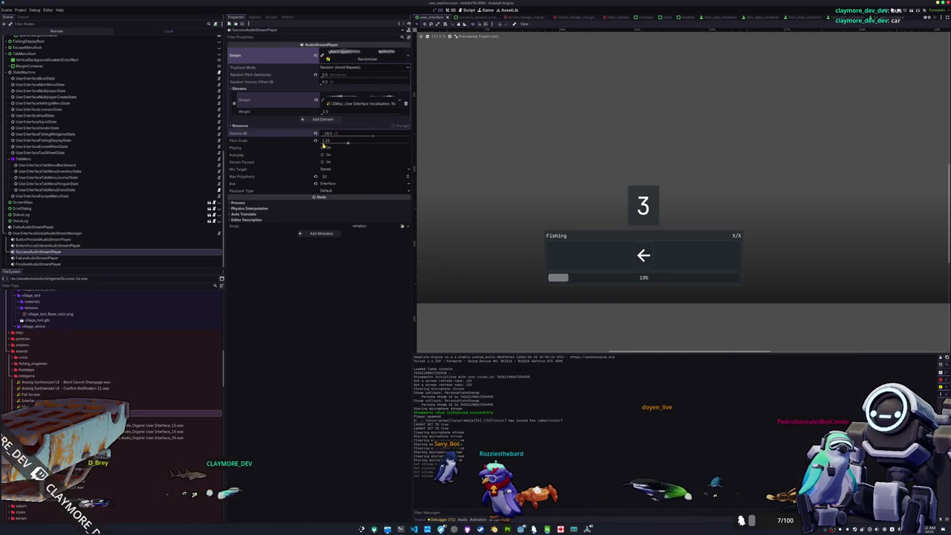
pyautogui.click(322, 148)
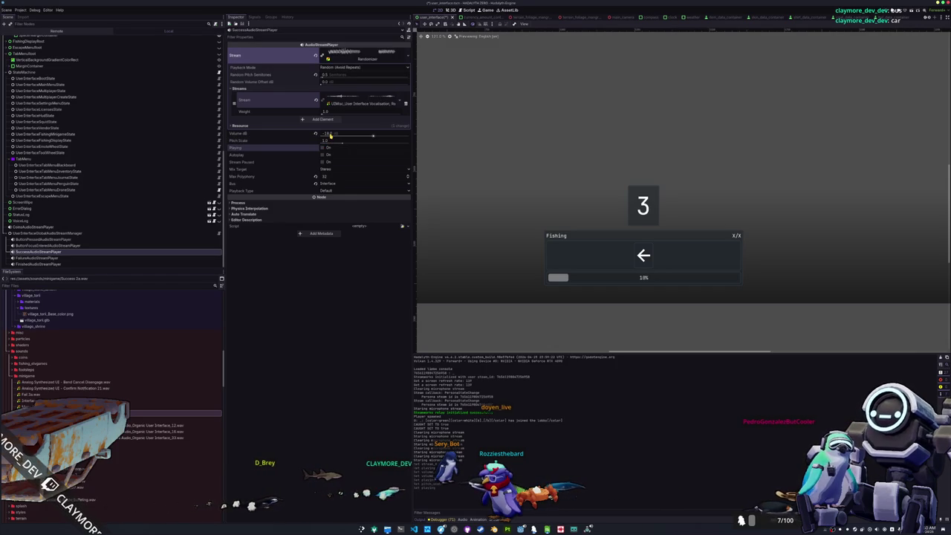
pyautogui.press('Return')
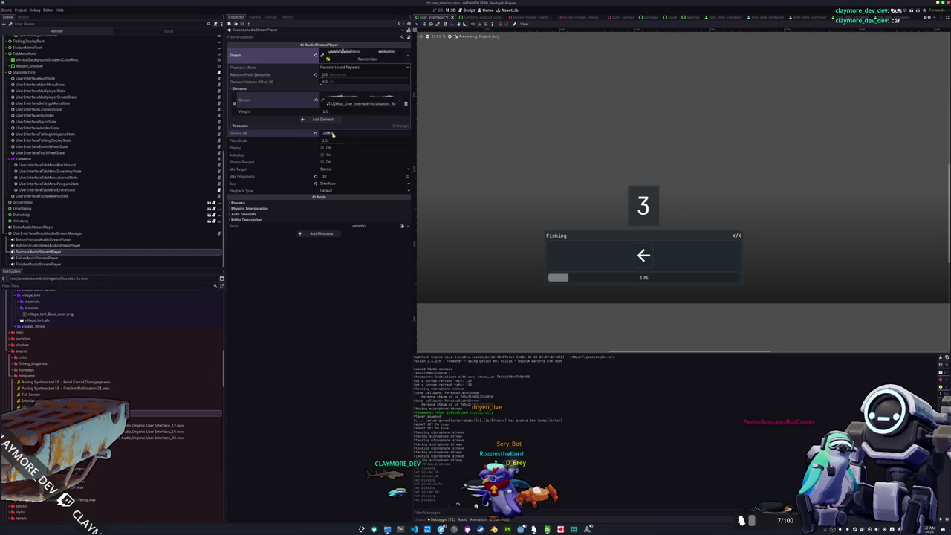
pyautogui.click(323, 148)
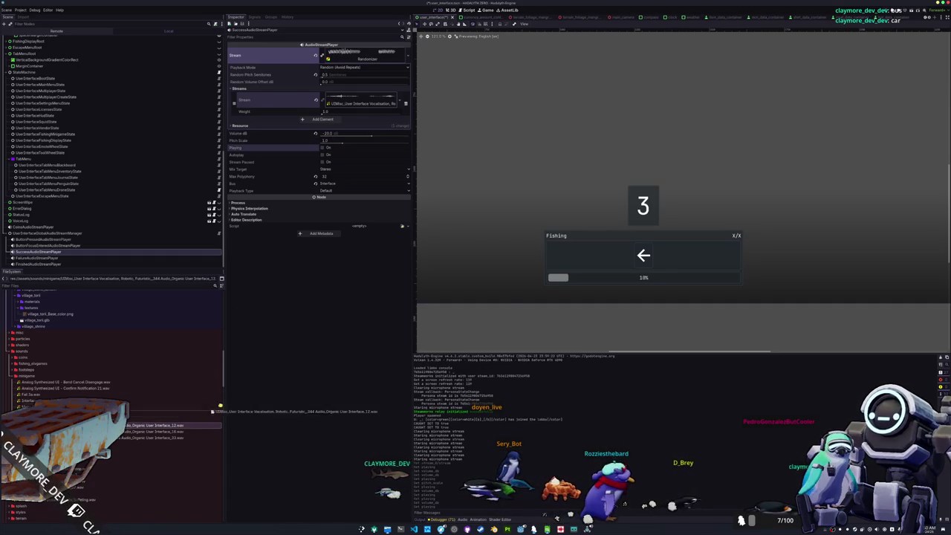
pyautogui.click(322, 148)
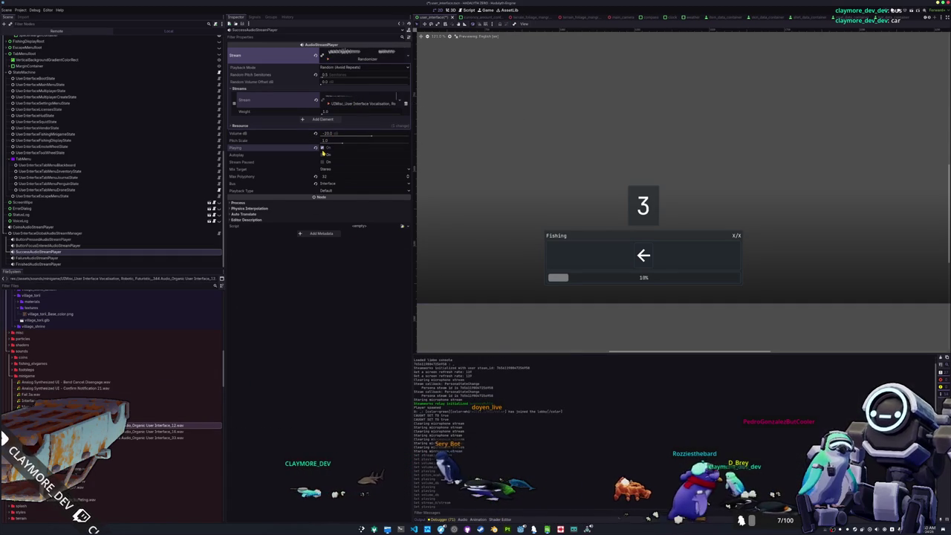
pyautogui.click(332, 135)
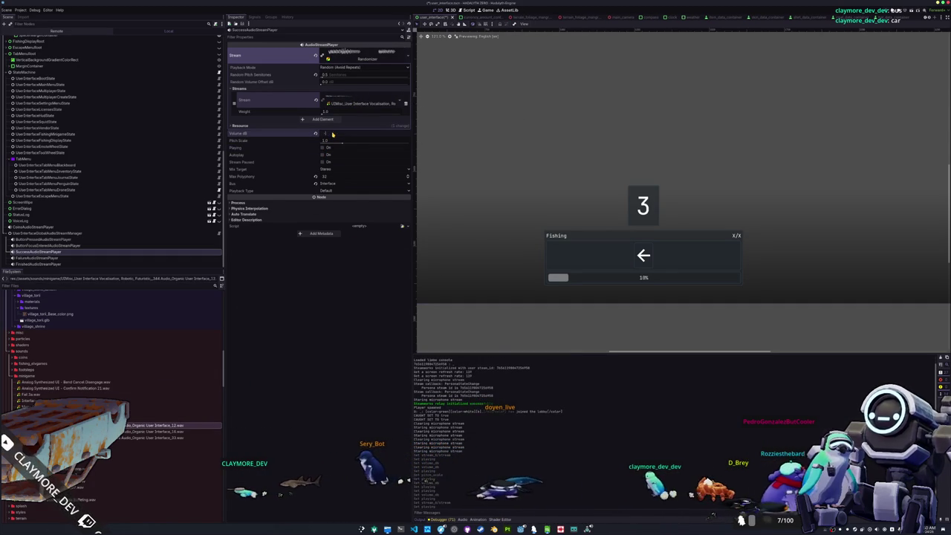
pyautogui.write('20.0')
pyautogui.click(324, 148)
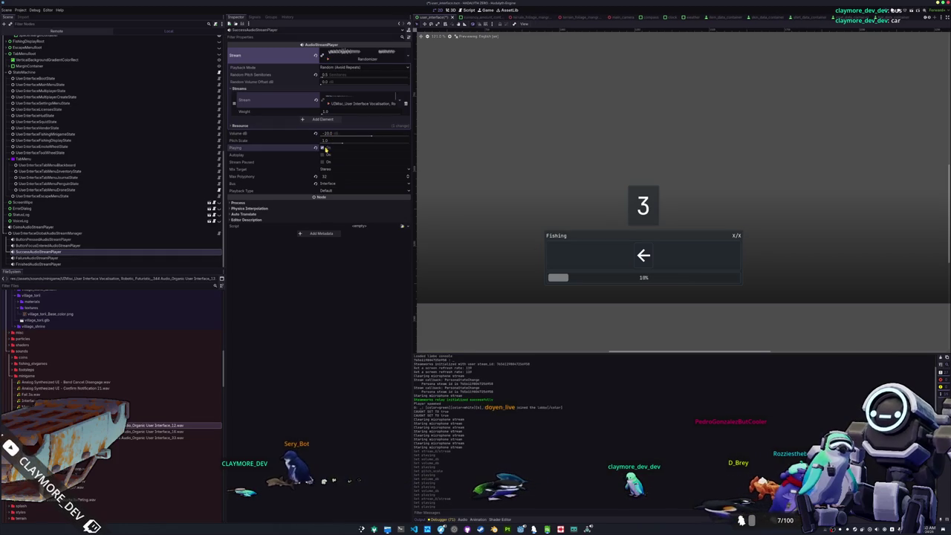
# Preview the FinishedAudioStreamPlayer and FailureAudioStreamPlayer sounds for comparison
pyautogui.click(81, 264)
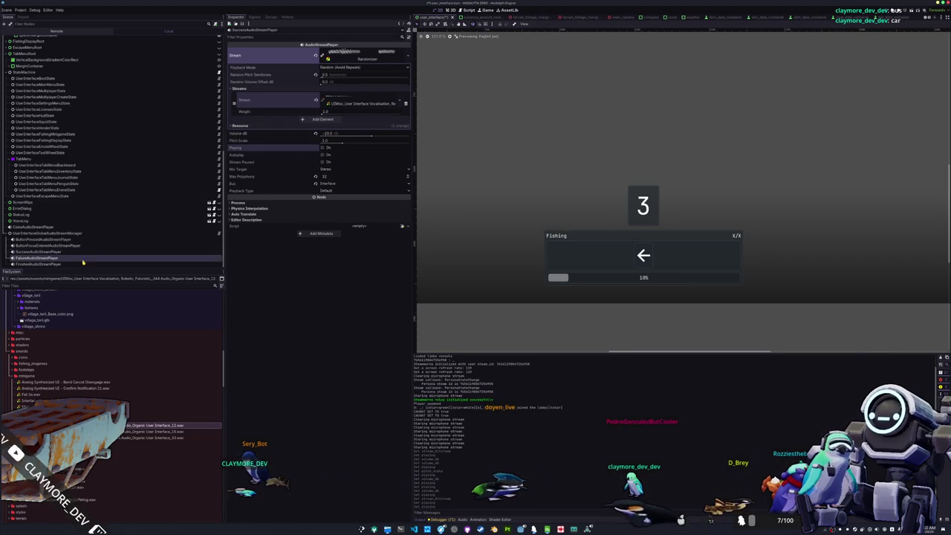
pyautogui.click(322, 148)
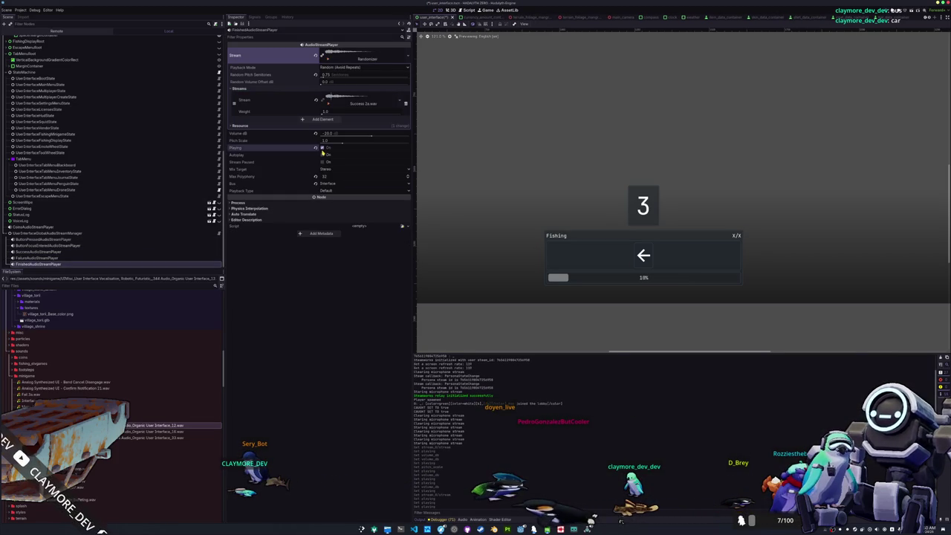
pyautogui.click(60, 257)
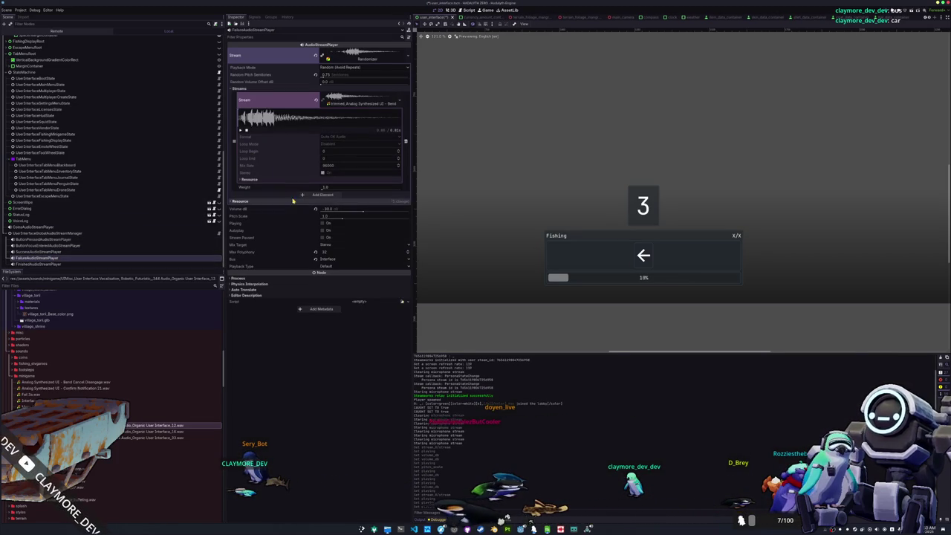
pyautogui.click(323, 224)
# Settle the success sound's volume near -16 dB, then inspect the trimmed Bend Cancel Disengage .wav
pyautogui.click(41, 252)
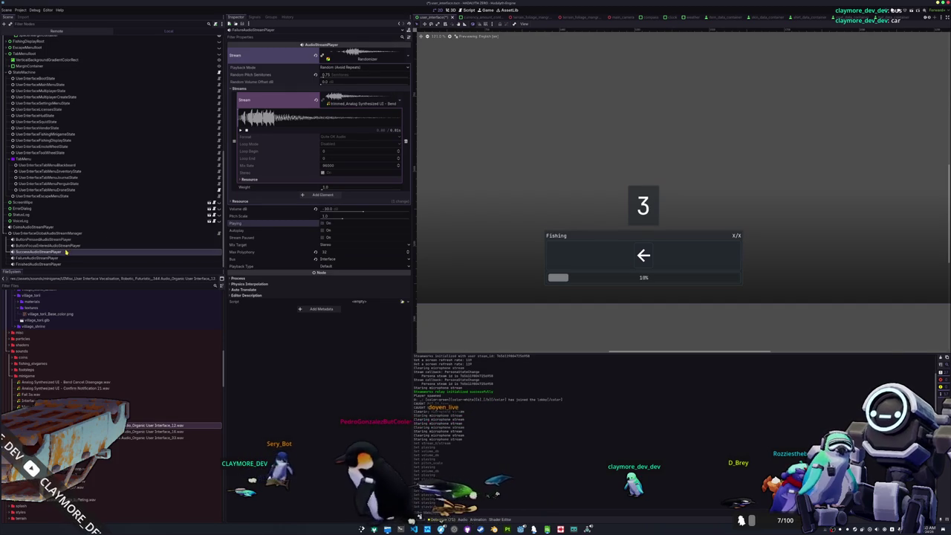
pyautogui.click(327, 133)
pyautogui.write('0')
pyautogui.click(323, 149)
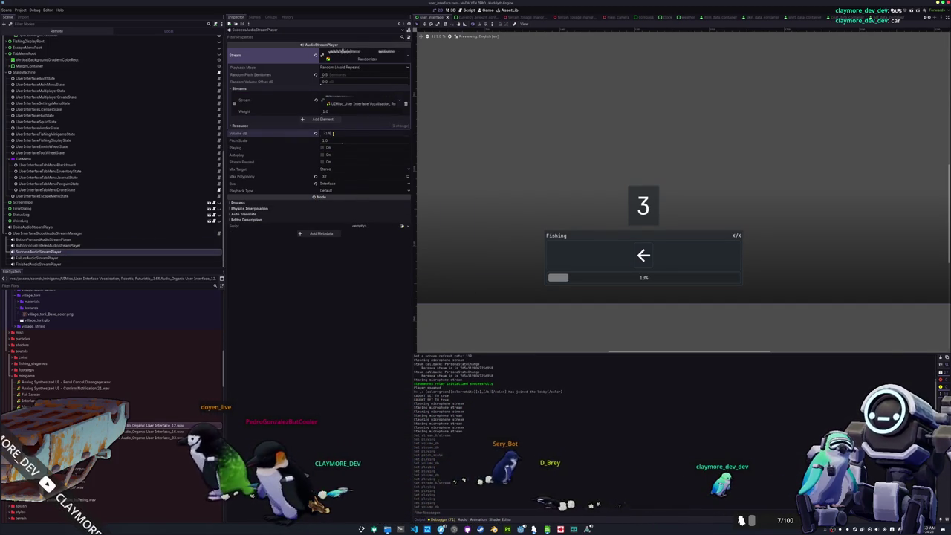
pyautogui.click(323, 148)
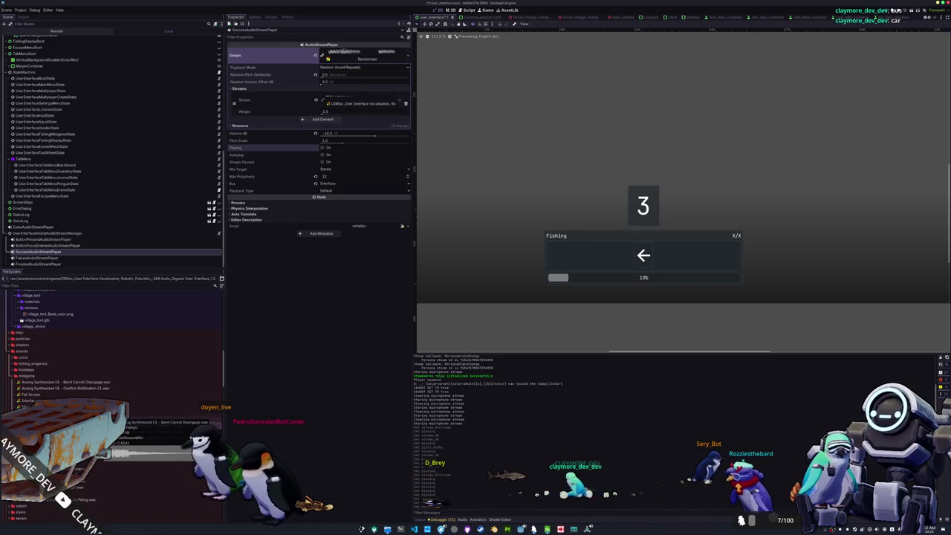
pyautogui.click(96, 413)
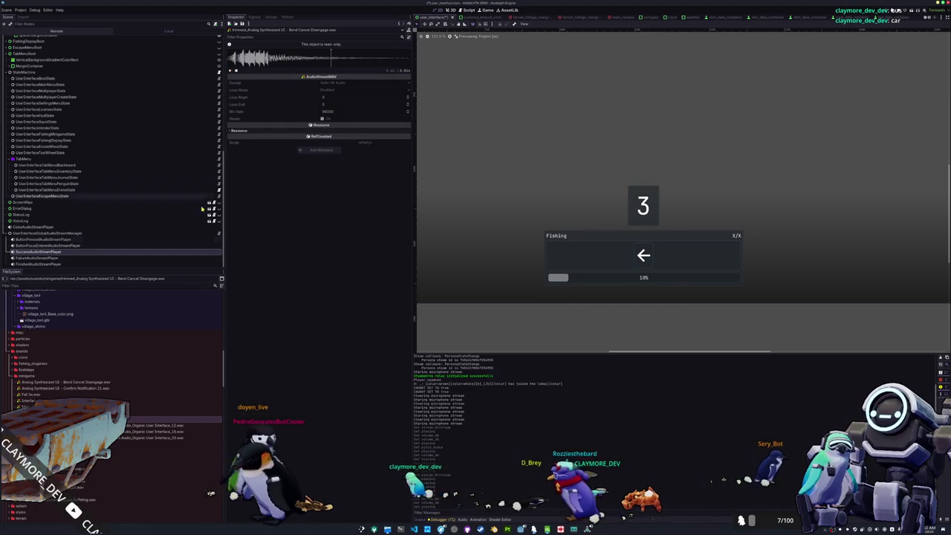
# Inspect the UISci User Interface Vocalisation _12.wav, then reselect SuccessAudioStreamPlayer
pyautogui.click(155, 425)
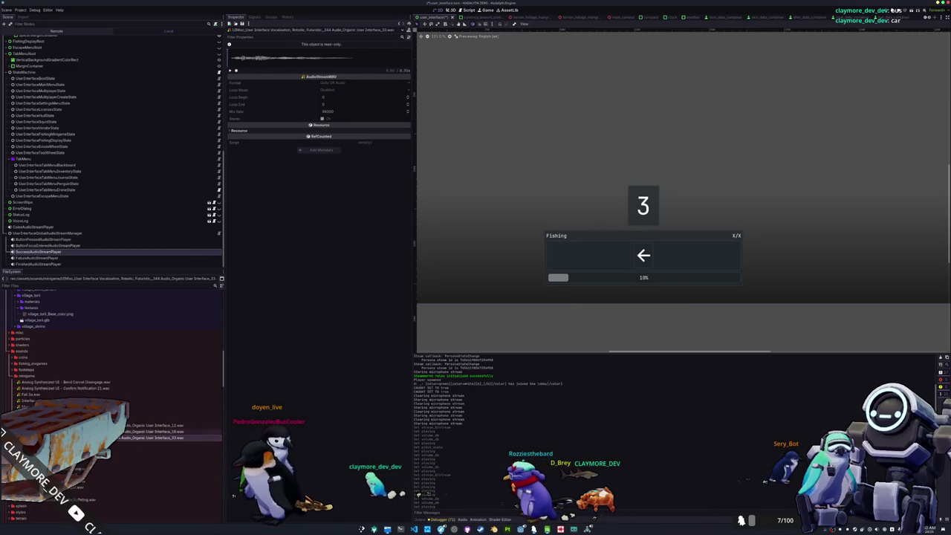
pyautogui.click(73, 253)
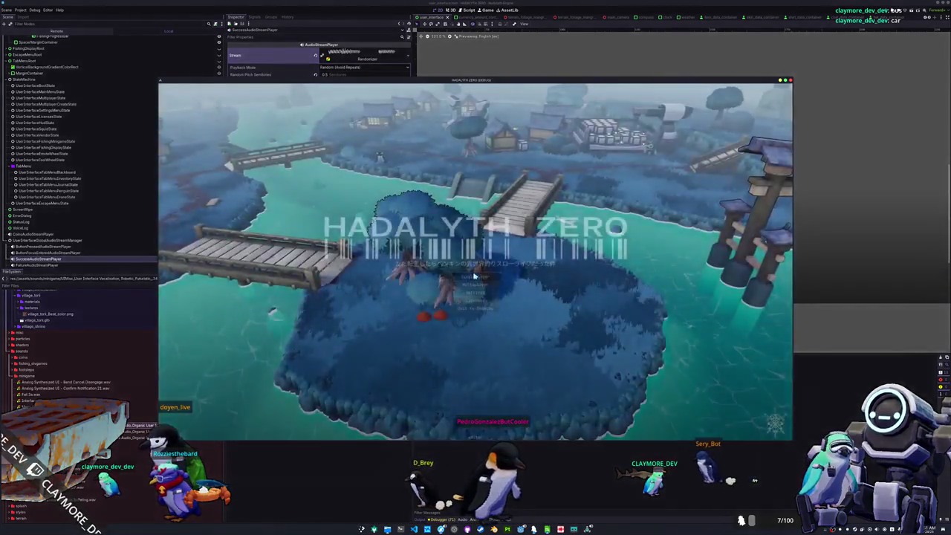
# Start the game, walk the penguin to the river with W, and cast the line
pyautogui.click(473, 276)
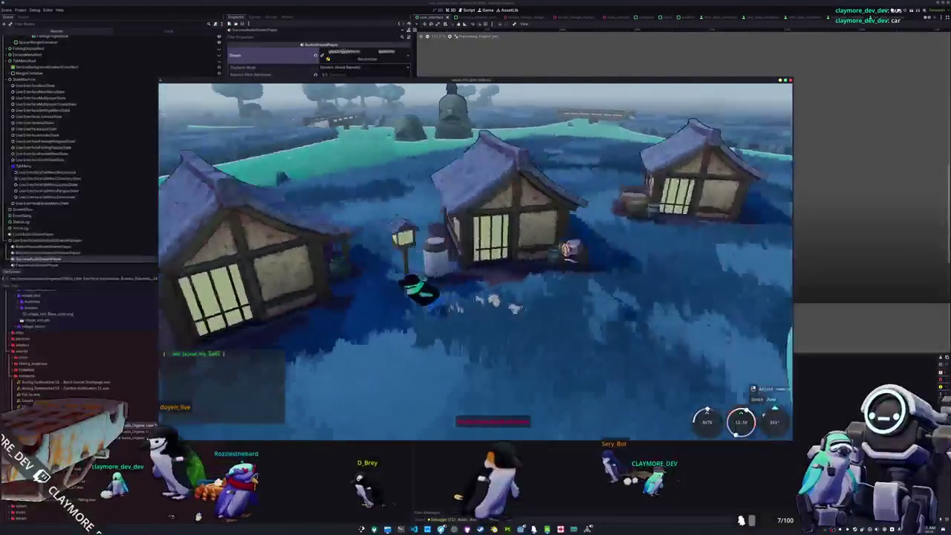
pyautogui.press('w')
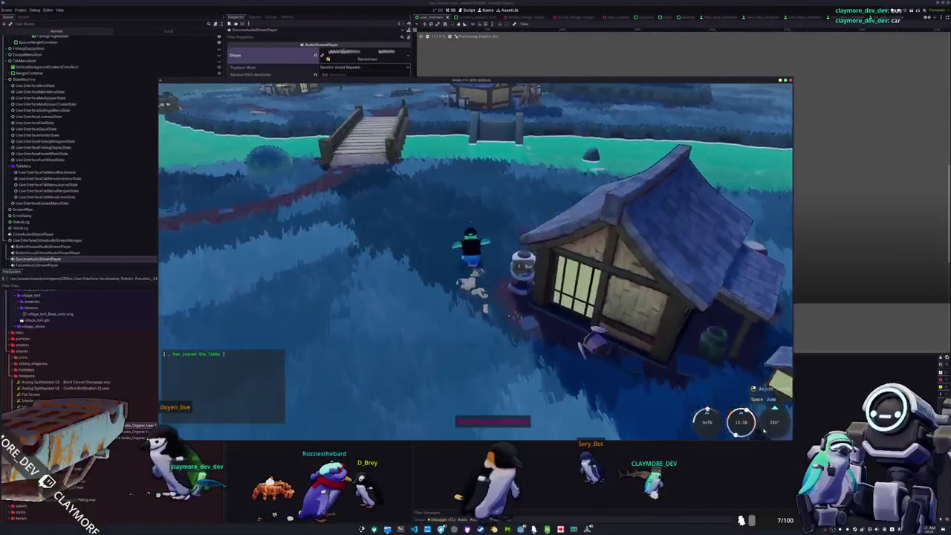
pyautogui.press('w')
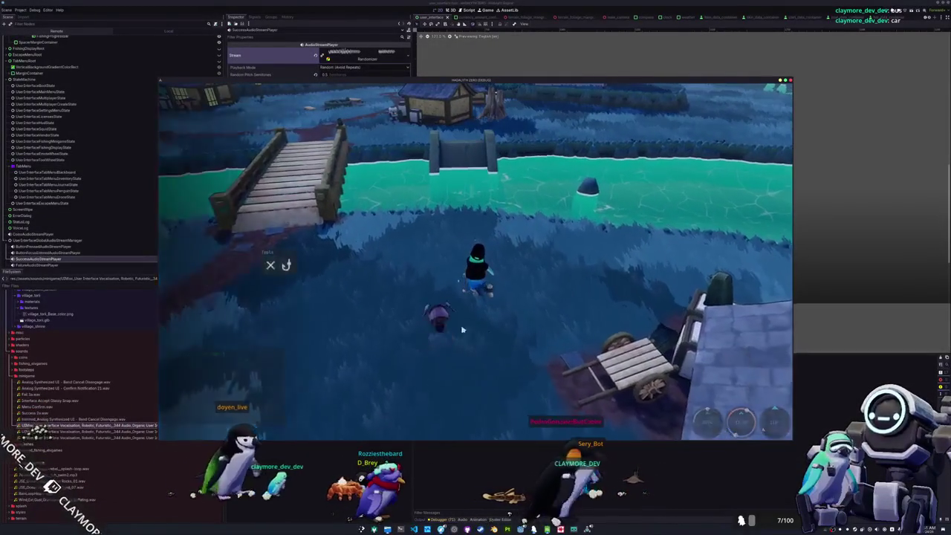
pyautogui.press('w')
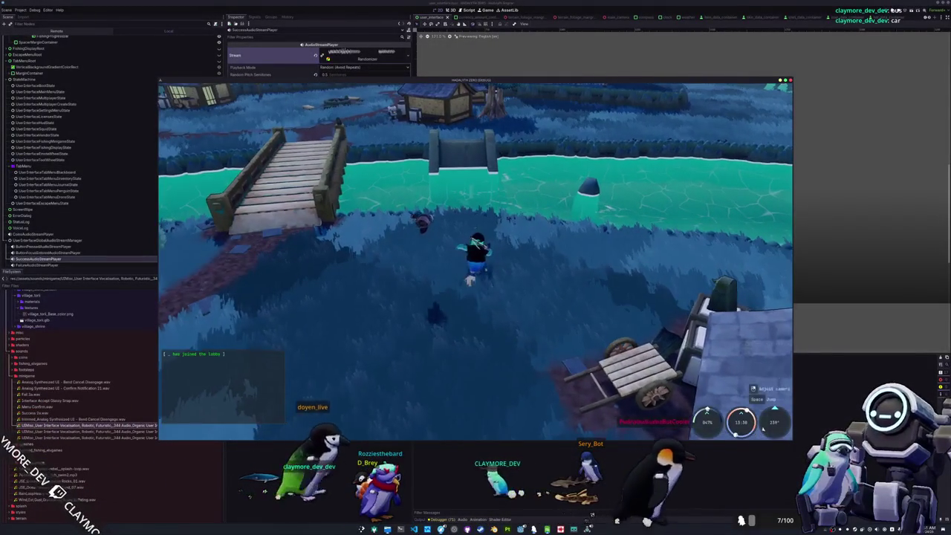
pyautogui.press('w')
pyautogui.click(480, 219)
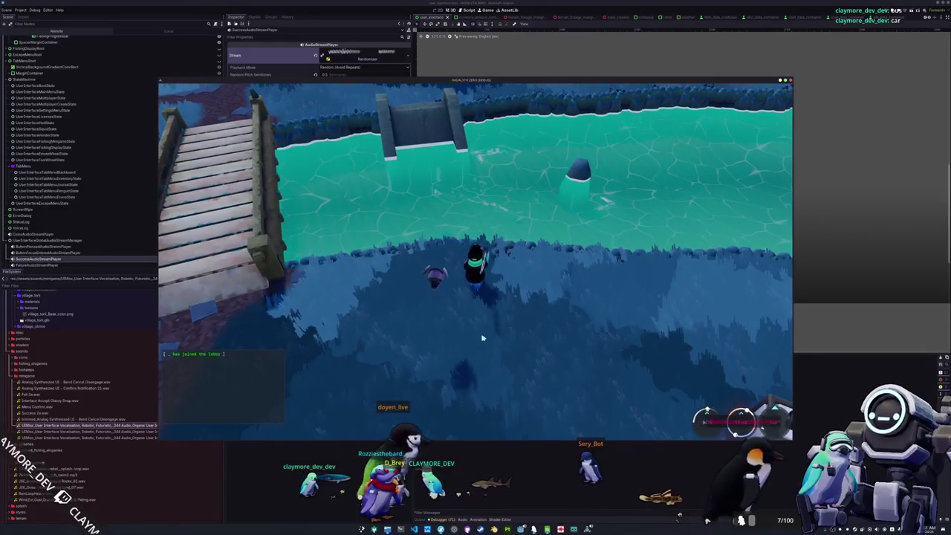
pyautogui.moveTo(416, 335)
pyautogui.mouseDown()
pyautogui.moveTo(483, 334)
pyautogui.moveTo(461, 361)
pyautogui.moveTo(416, 361)
pyautogui.moveTo(465, 361)
pyautogui.mouseUp()
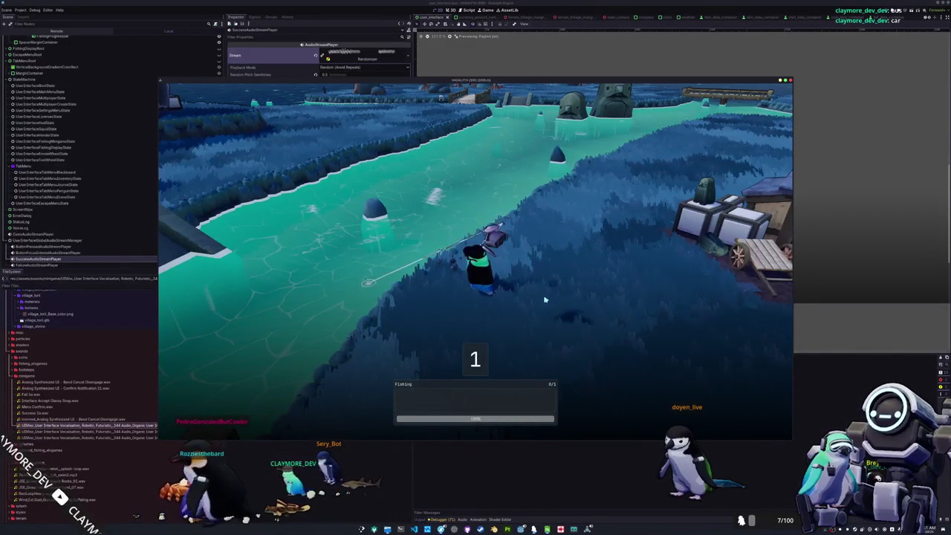
# Enter the arrow sequence Up, Left, Right, Left, Down, Left, Down, Up to land a River Chub
pyautogui.press('Up')
pyautogui.press('Left')
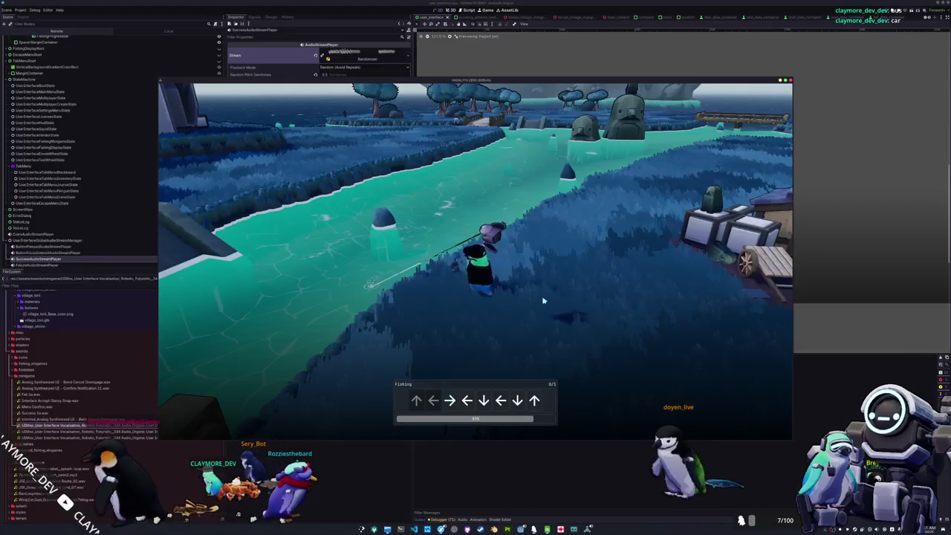
pyautogui.press('Right')
pyautogui.press('Left')
pyautogui.press('Down')
pyautogui.press('Left')
pyautogui.press('Down')
pyautogui.press('Up')
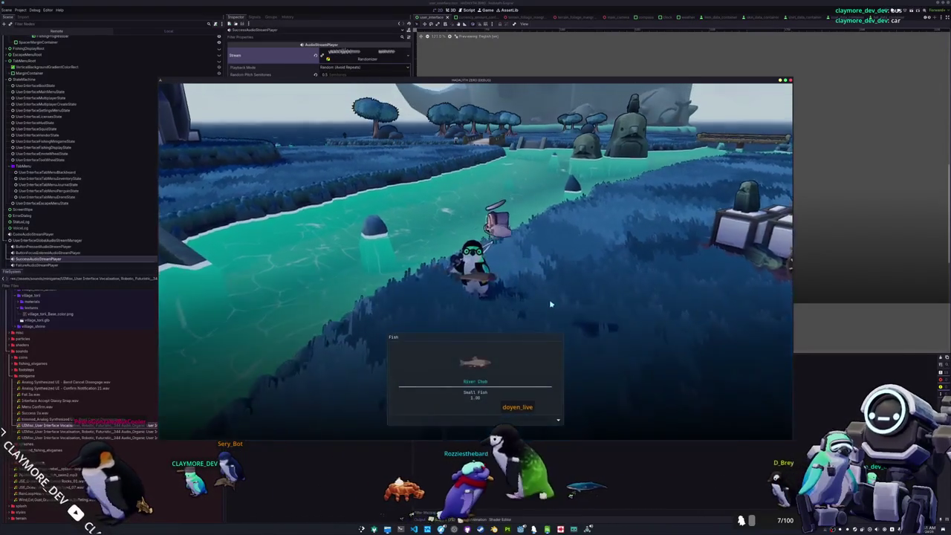
pyautogui.click(425, 454)
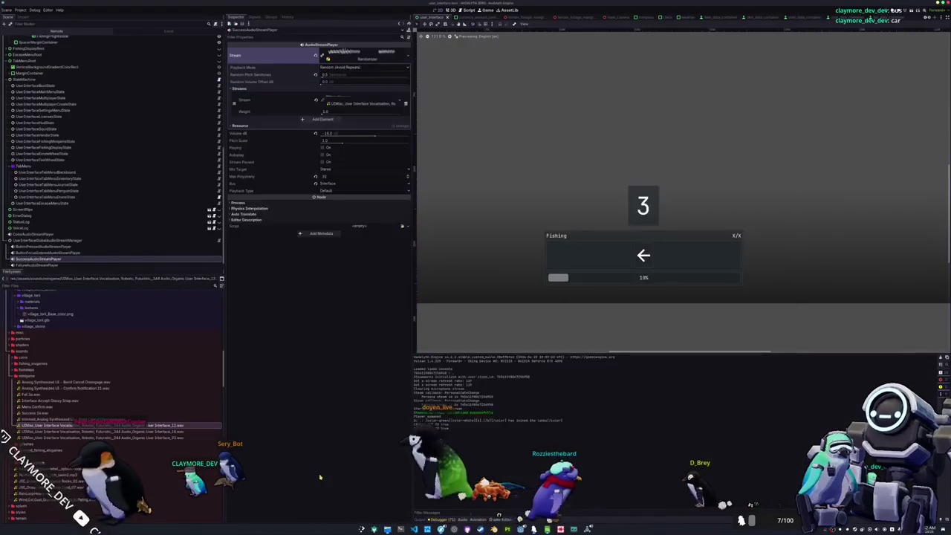
# Check FinishedAudioStreamPlayer's Success 2a.wav settings, then switch to the game and the git terminal
pyautogui.click(57, 265)
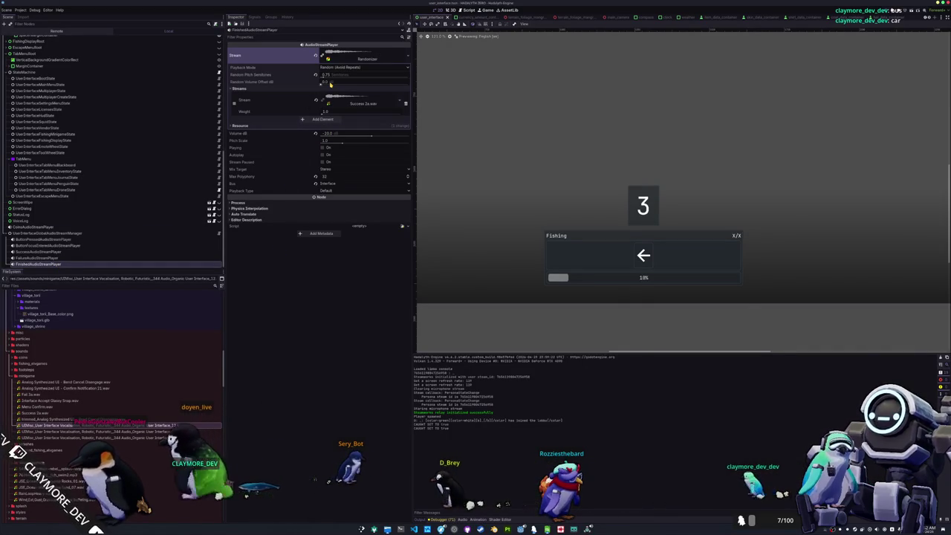
pyautogui.hotkey('alt', 'Tab')
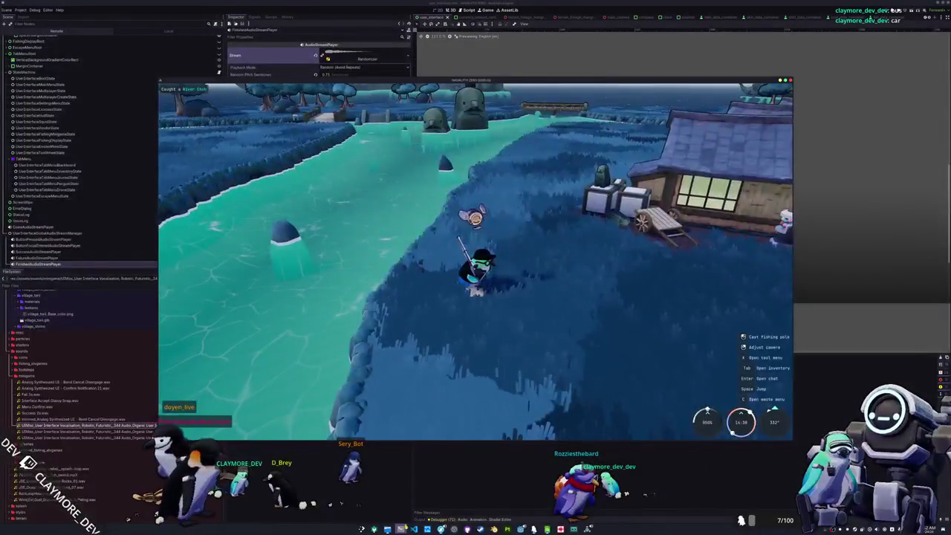
pyautogui.hotkey('alt', 'Tab')
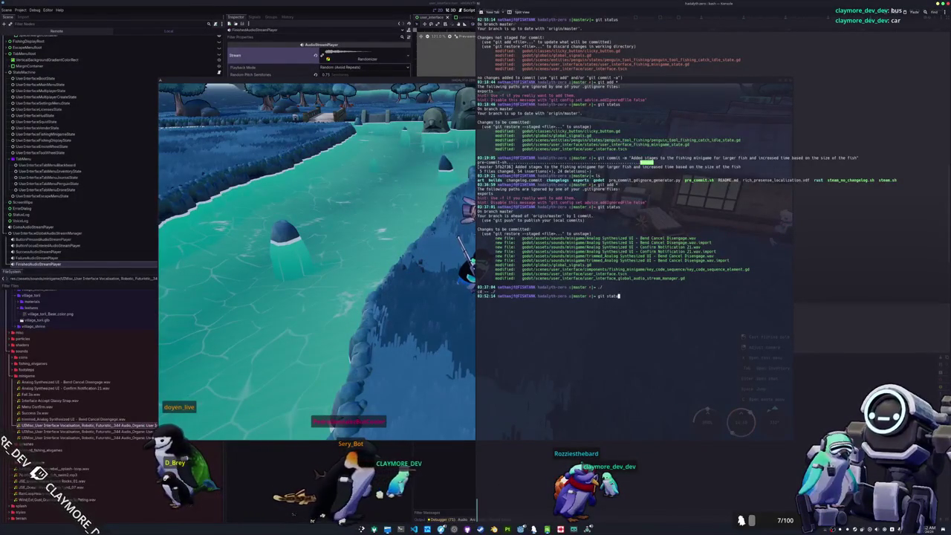
# Check git status, commit the sound files as "Added sfx and vfx to the fishing minigame", push, and close the game
pyautogui.write('us')
pyautogui.press('Return')
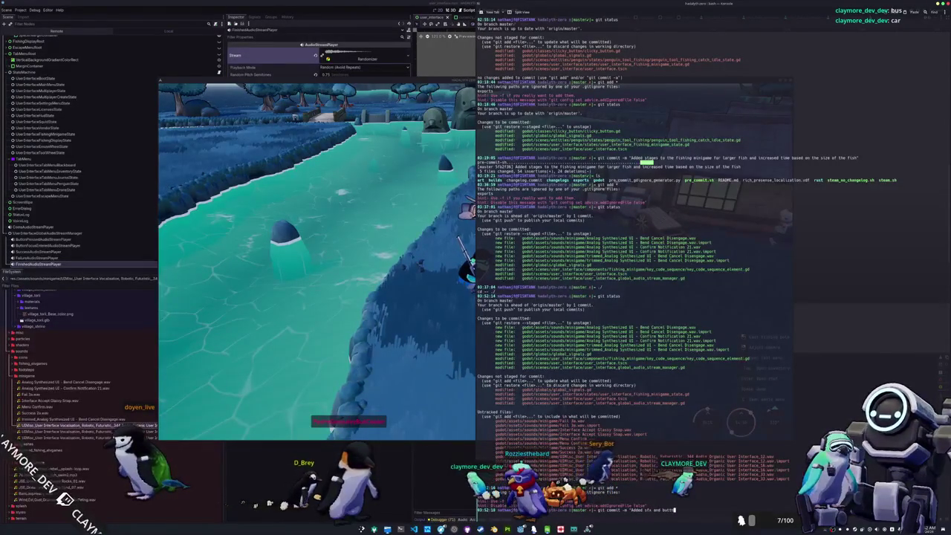
pyautogui.write('git commit -m "Added sfx and button effects t')
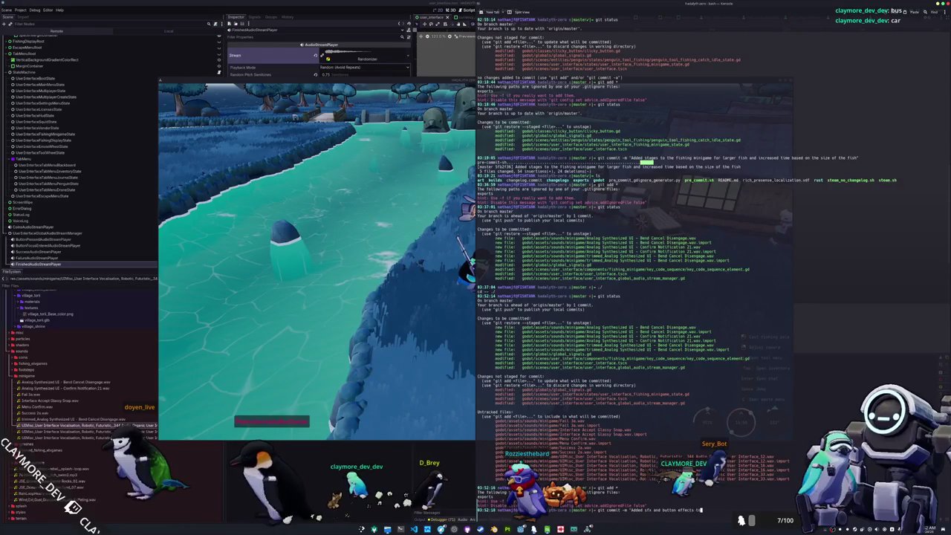
pyautogui.write('o the')
pyautogui.press('BackSpace')
pyautogui.press('BackSpace')
pyautogui.press('BackSpace')
pyautogui.write('vfx to the fishing minigame')
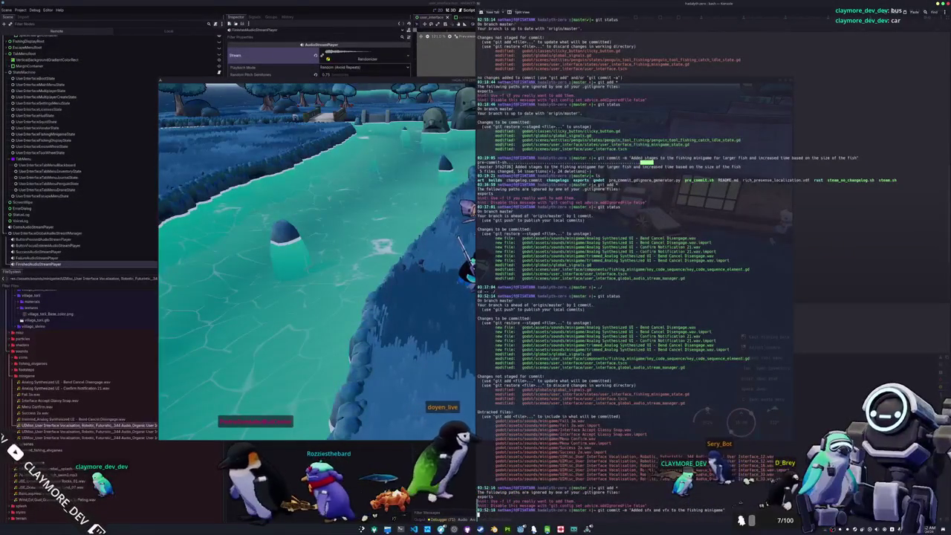
pyautogui.write('"')
pyautogui.press('Return')
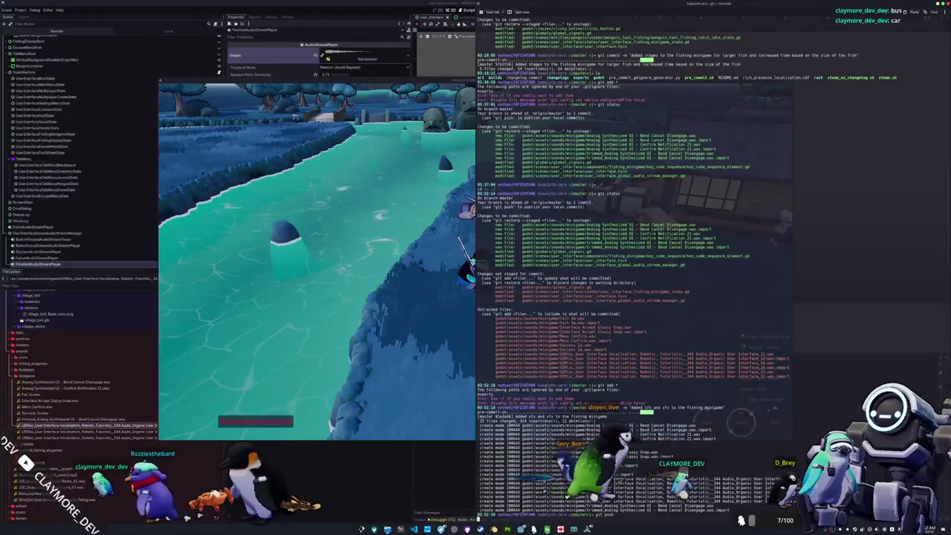
pyautogui.press('Return')
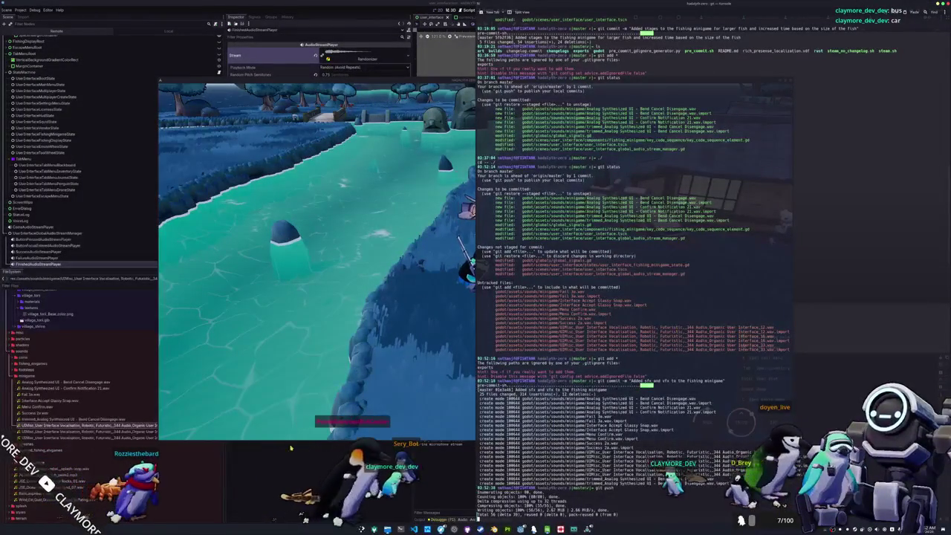
pyautogui.press('F8')
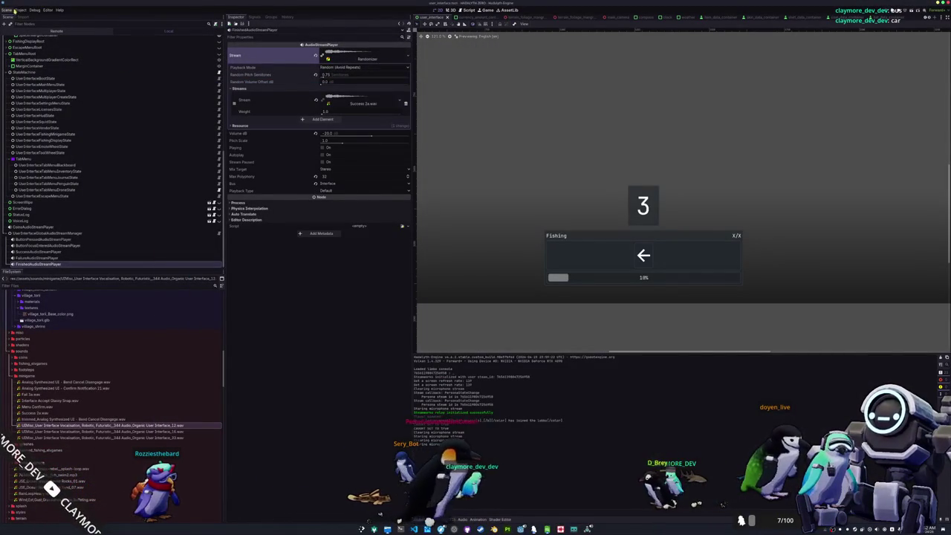
# Start a release Export All of every preset, including Windows Desktop, from the Project export window
pyautogui.click(19, 9)
pyautogui.click(23, 38)
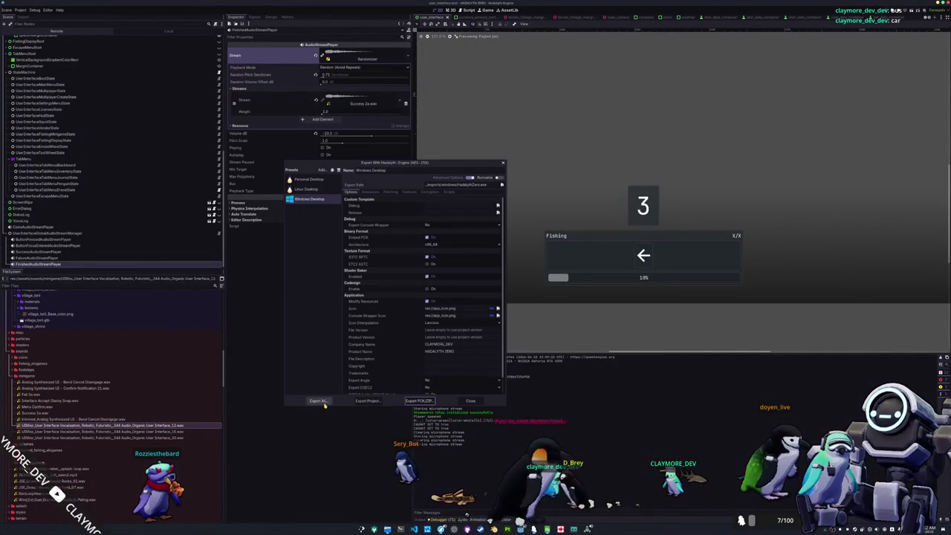
pyautogui.click(502, 269)
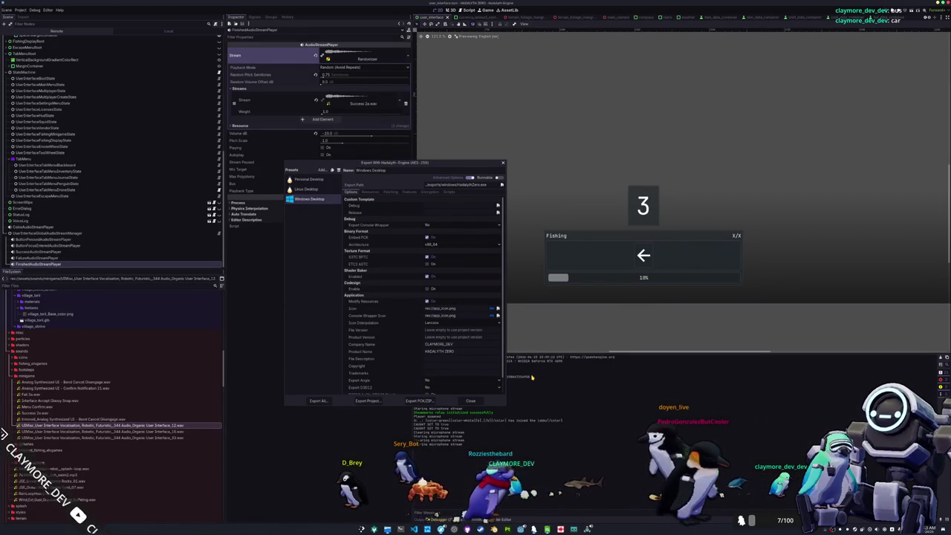
pyautogui.click(327, 401)
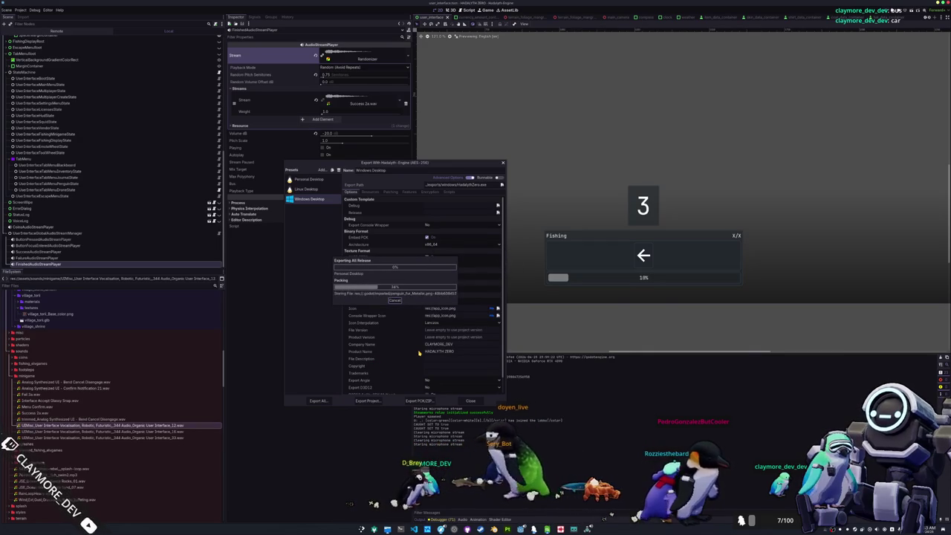